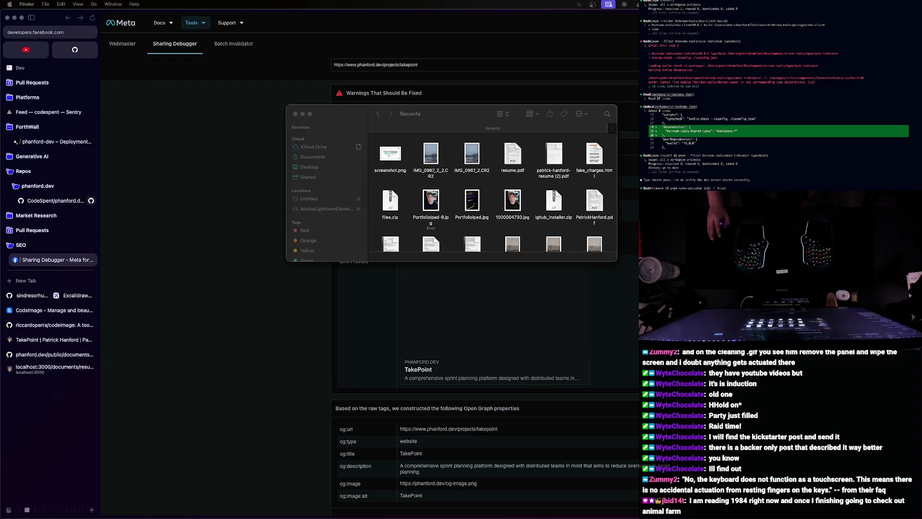
- Move the Finder Recents window up and to the left over the Sharing Debugger page
left_click(449, 112)
left_click_drag(449, 112, 301, 98)
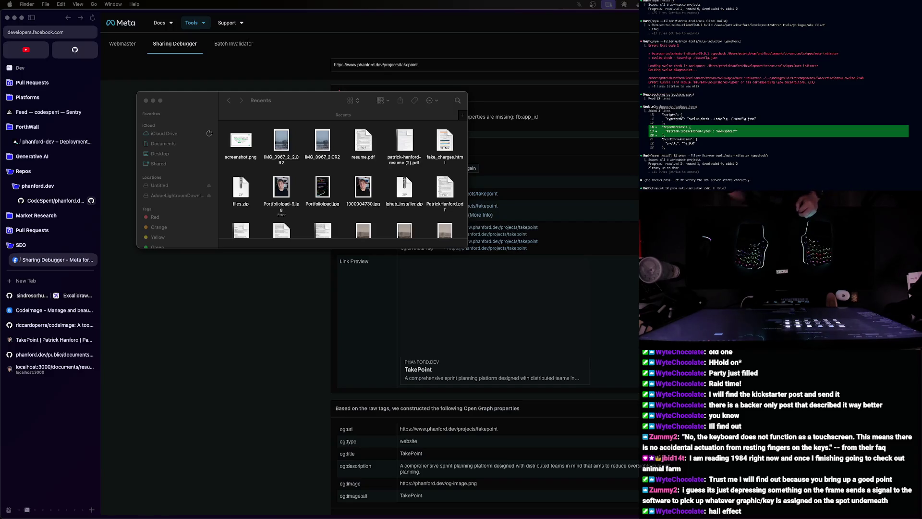
- Search Google for 'hall effect' in a new tab, then close that tab
left_click(35, 288)
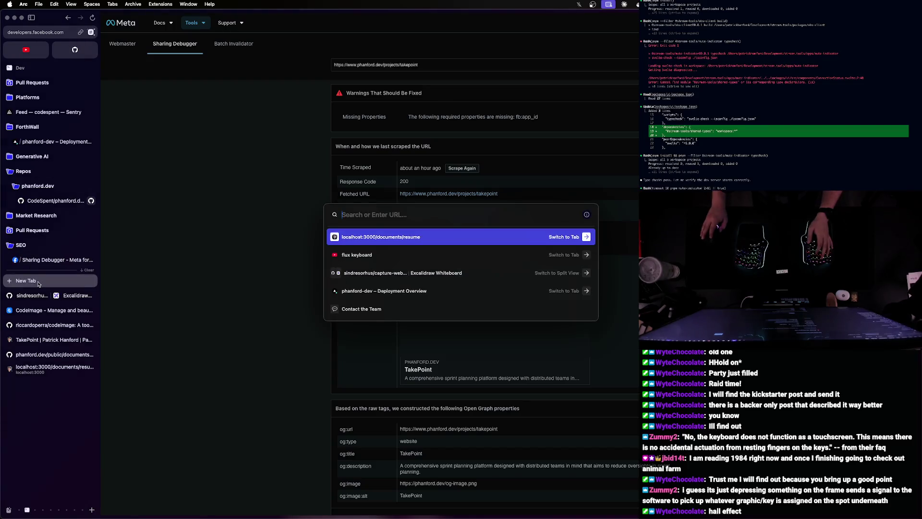
type("hall effect")
key("Return")
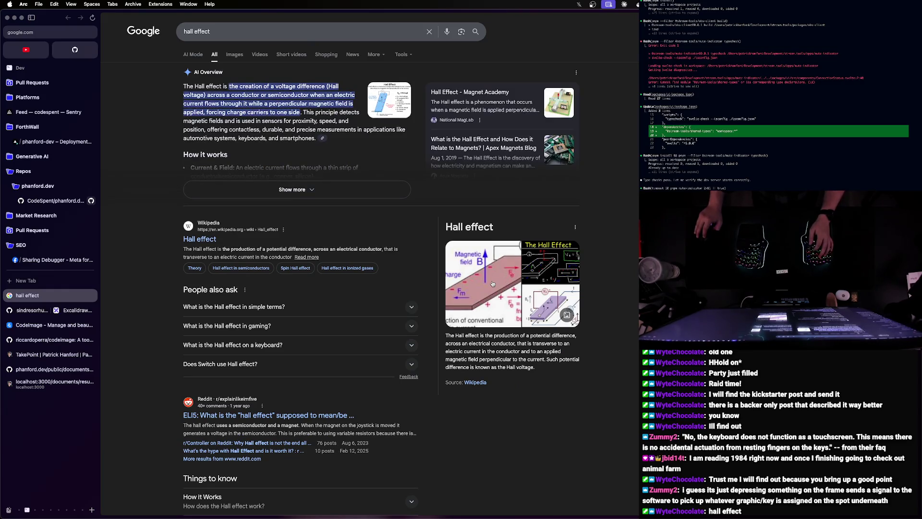
key("super+w")
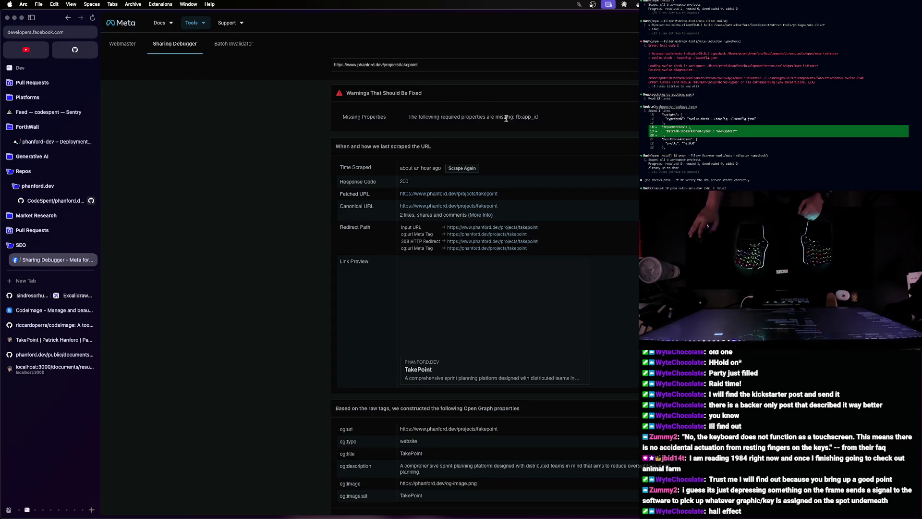
- Select the missing fb:app_id warning line, deselect it, and reload the Sharing Debugger page
triple_click(480, 117)
left_click(451, 62)
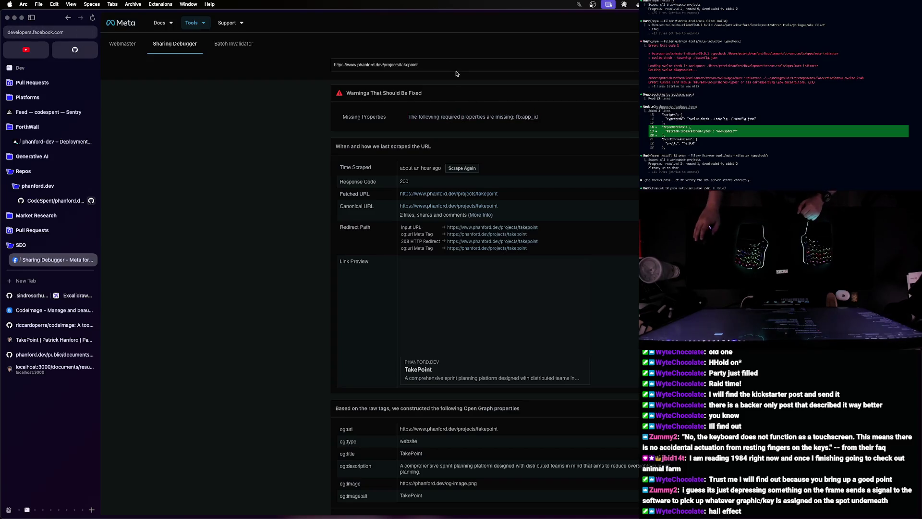
key("super+r")
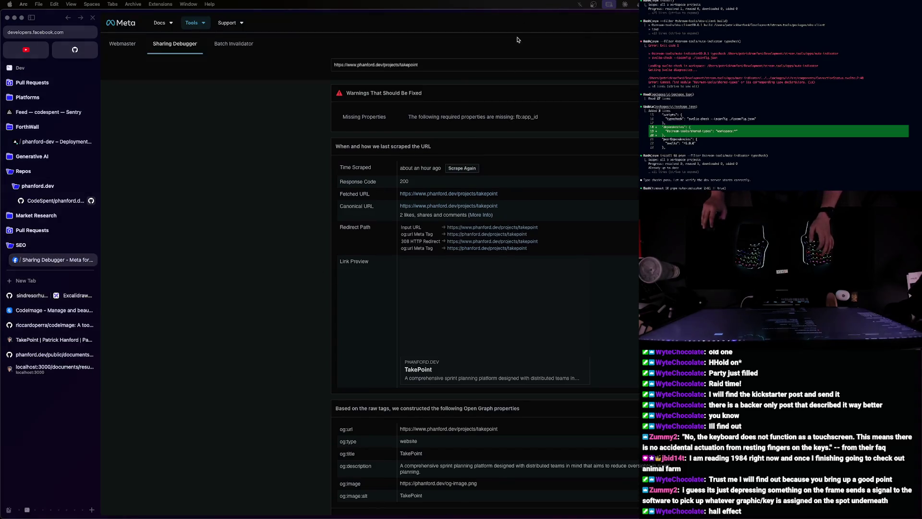
- Bring the Finder Recents window forward via Mission Control and close it
key("ctrl+Up")
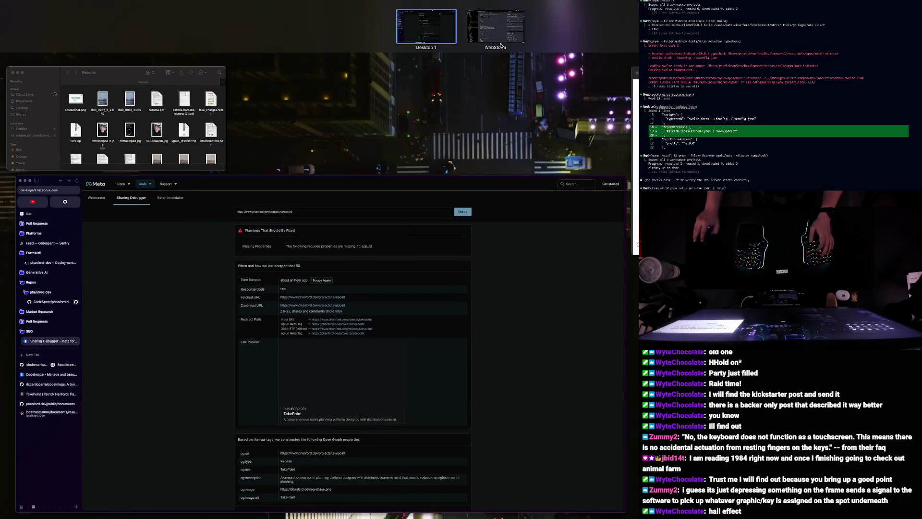
left_click(216, 129)
key("super+w")
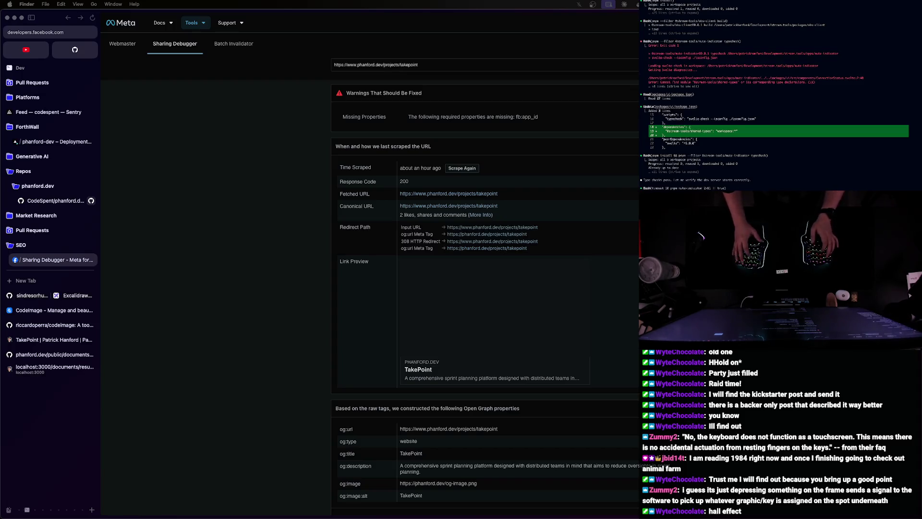
- View phanford.dev.jpg at full size in Preview, then close it
key("super+o")
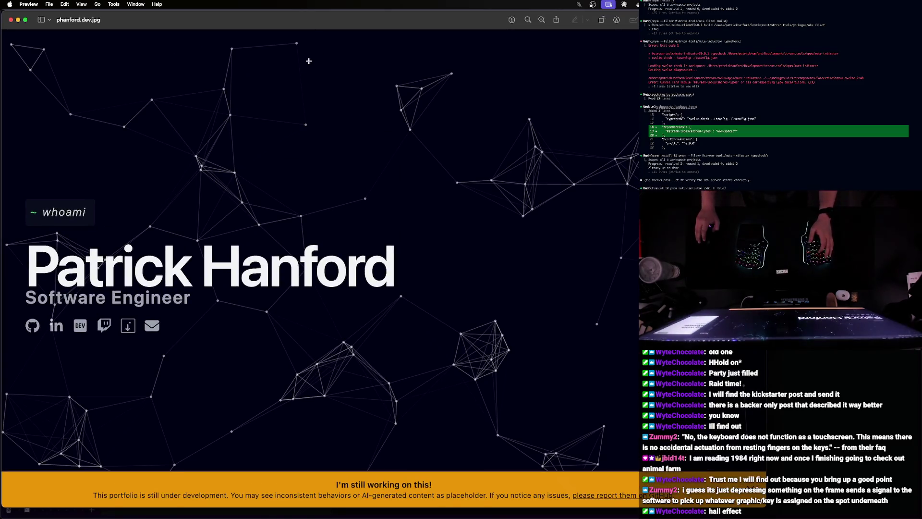
key("super+w")
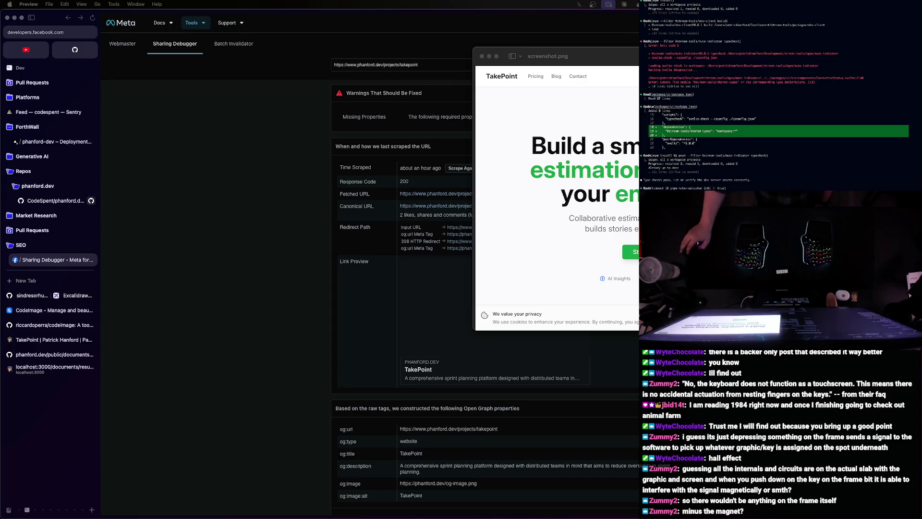
key("ctrl+alt+Return")
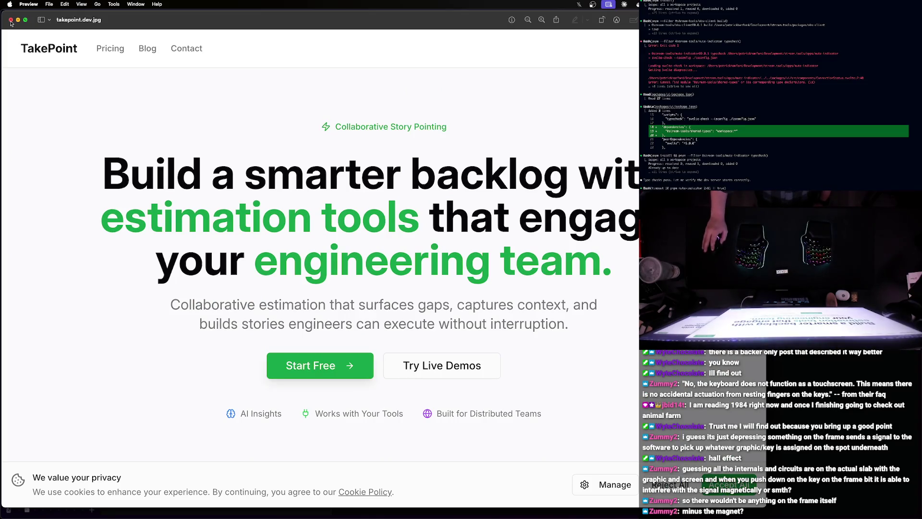
key("ctrl+alt+BackSpace")
key("super+Tab")
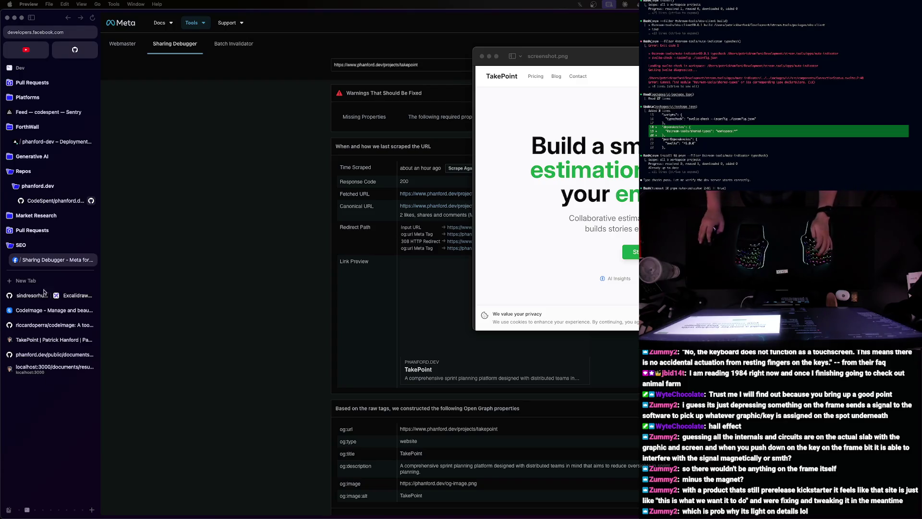
- Bring the letsplay.jpg Preview window to full size and move it to the right
left_click(535, 233)
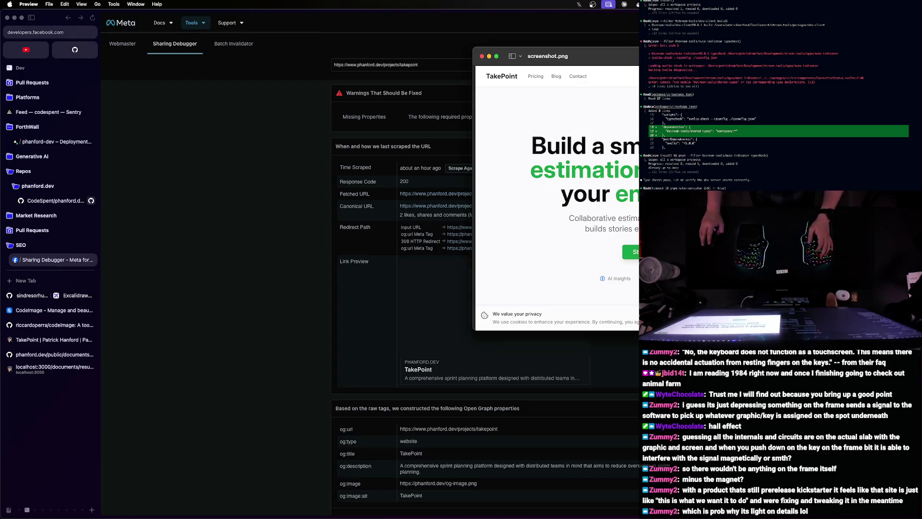
key("super+Tab")
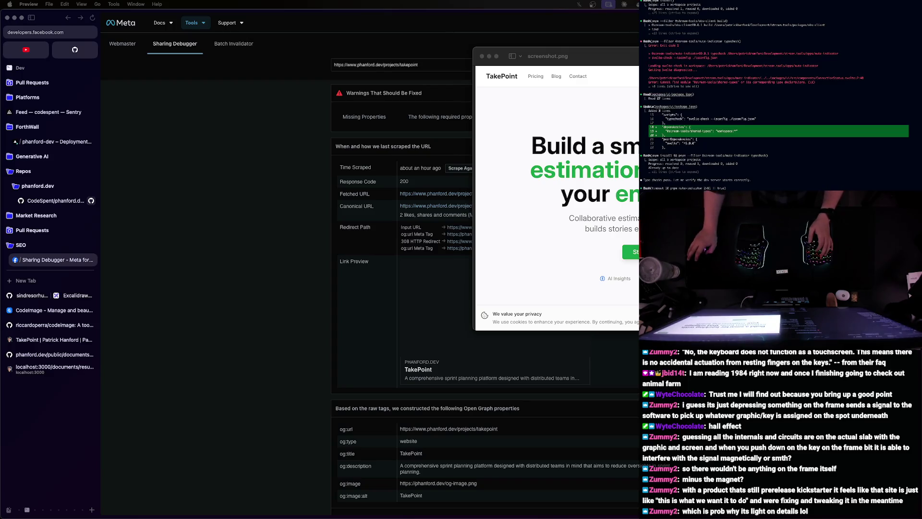
key("super+grave")
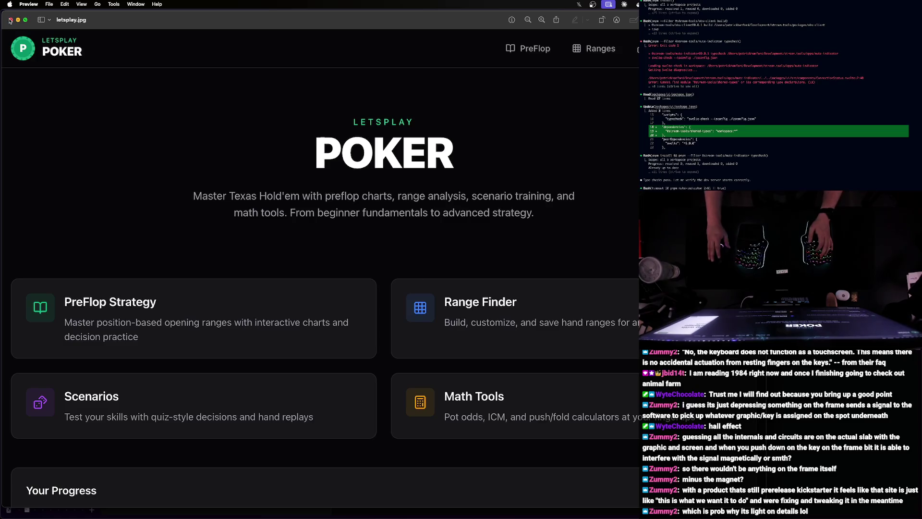
left_click_drag(9, 20, 154, 24)
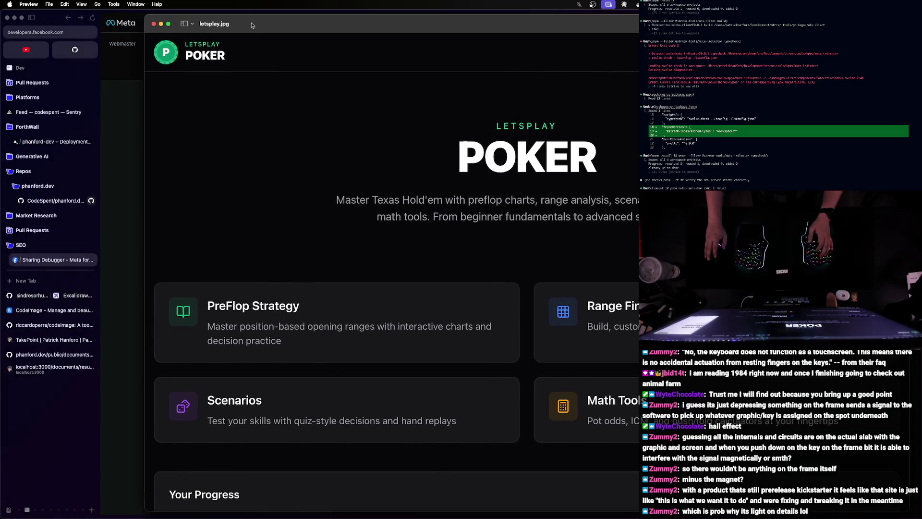
- Close the letsplay.jpg and screenshot.png windows and switch to the WebStorm workspace
left_click(154, 23)
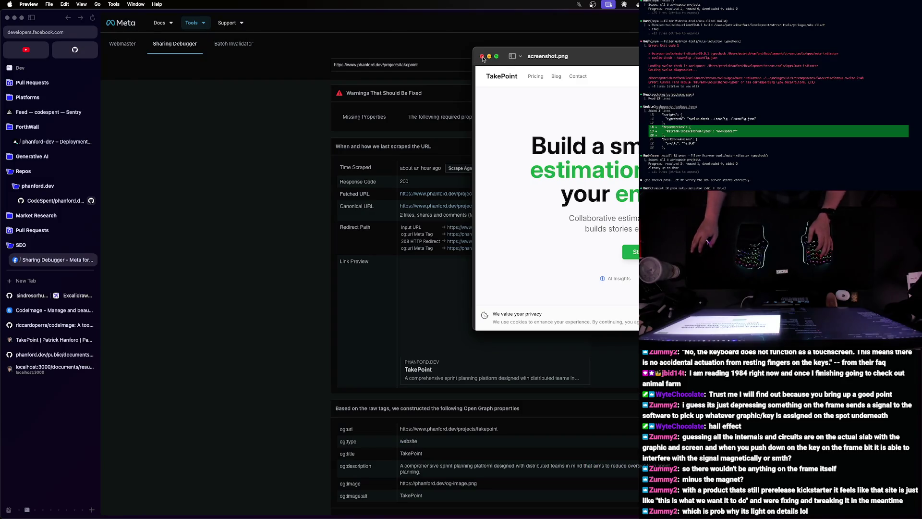
left_click(481, 58)
key("ctrl+Right")
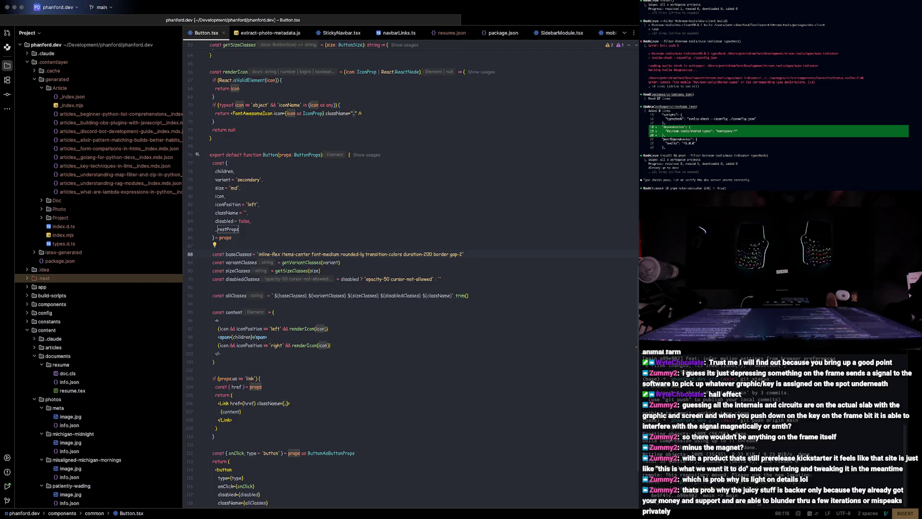
- Place the cursor at line 97 in Button.tsx, then switch back to the browser
left_click(328, 329)
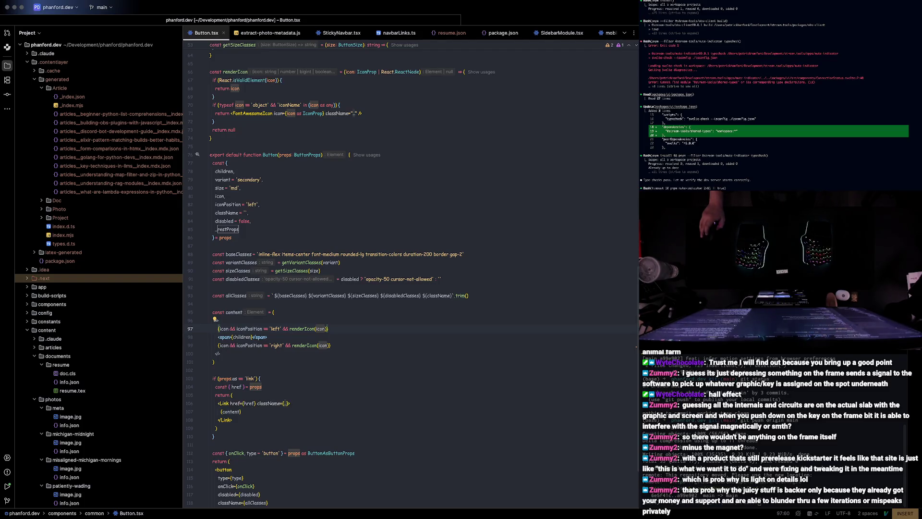
key("super+Tab")
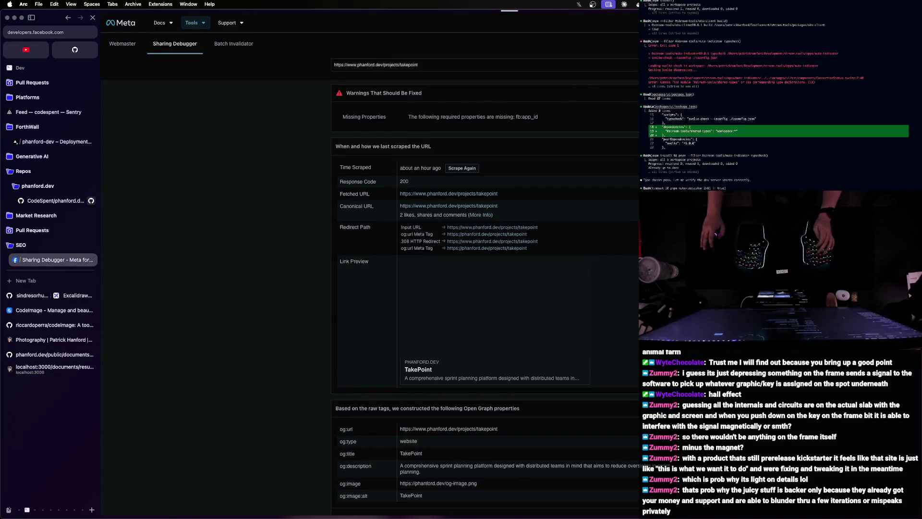
scroll(432, 159, "down", 1)
scroll(485, 126, "up", 1)
- Re-scrape the TakePoint page in Sharing Debugger and return to the browser window
left_click(461, 168)
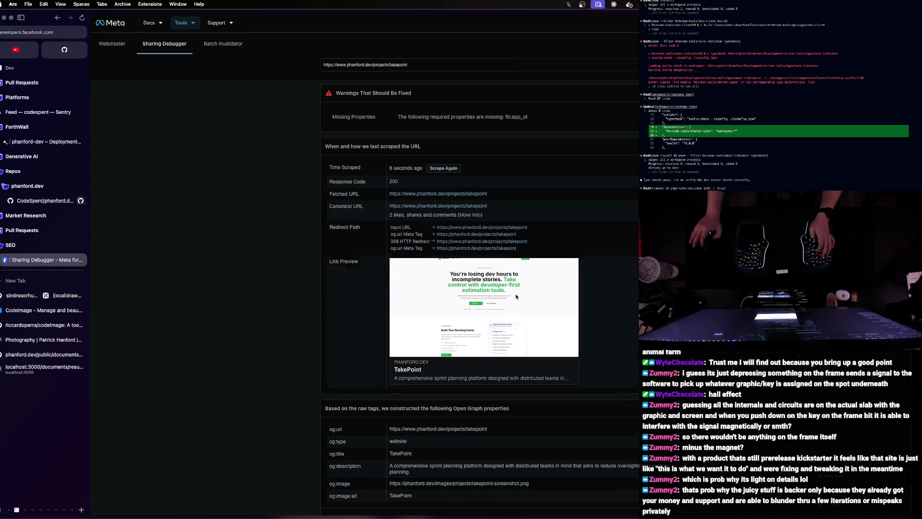
key("ctrl+Left")
key("ctrl+Right")
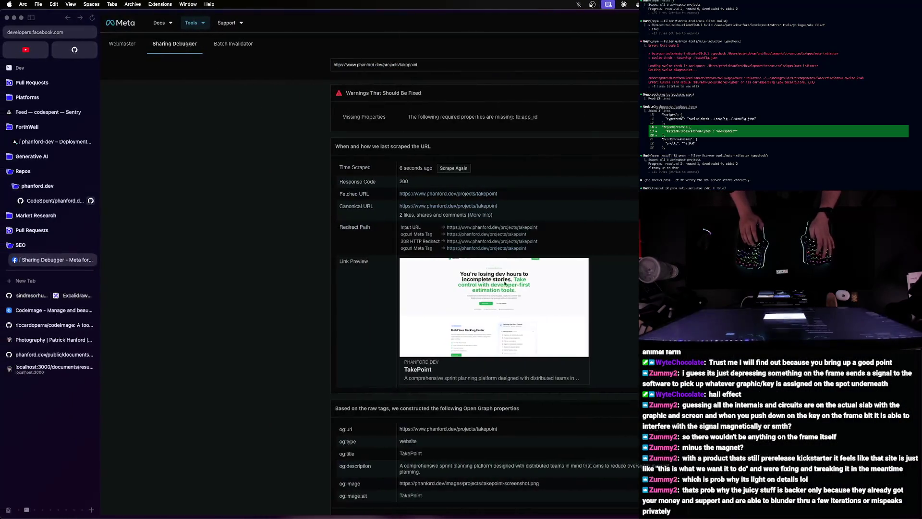
key("ctrl+Up")
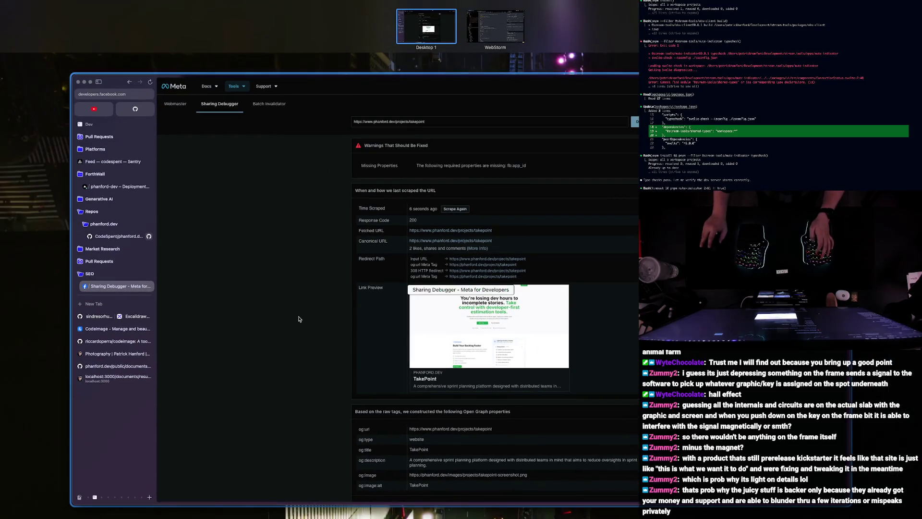
left_click(299, 391)
- Load lightroom.adobe.com in a new tab, return to the Sharing Debugger tab, and bring up Spotlight
key("super+t")
type("lightroom.adobe.com")
key("Return")
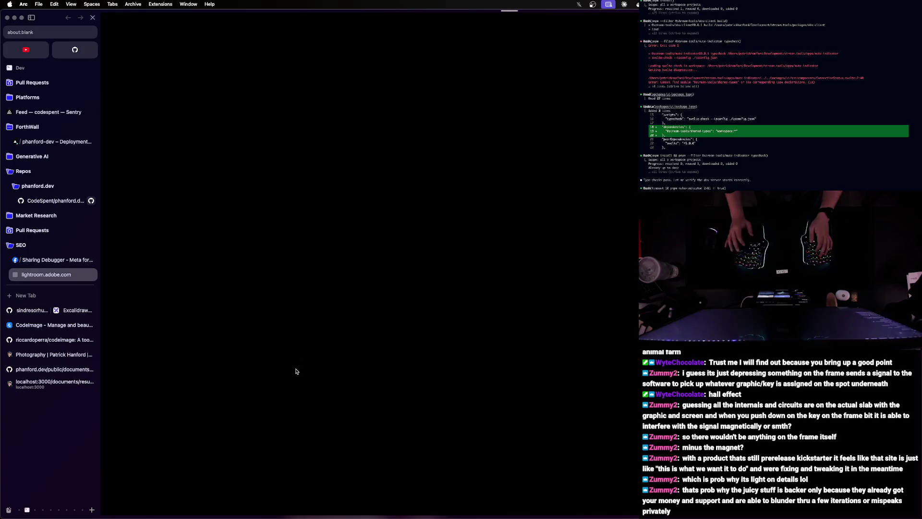
key("ctrl+Tab")
key("Tab")
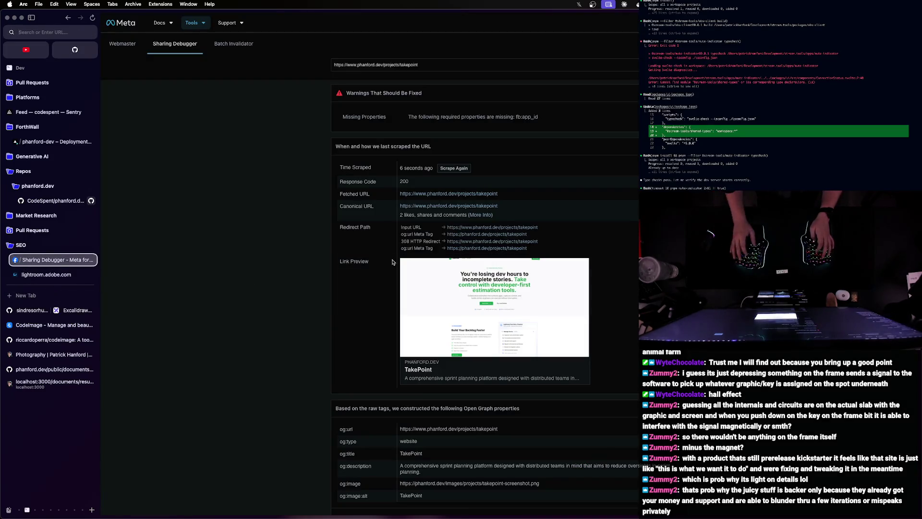
key("super+space")
type("light")
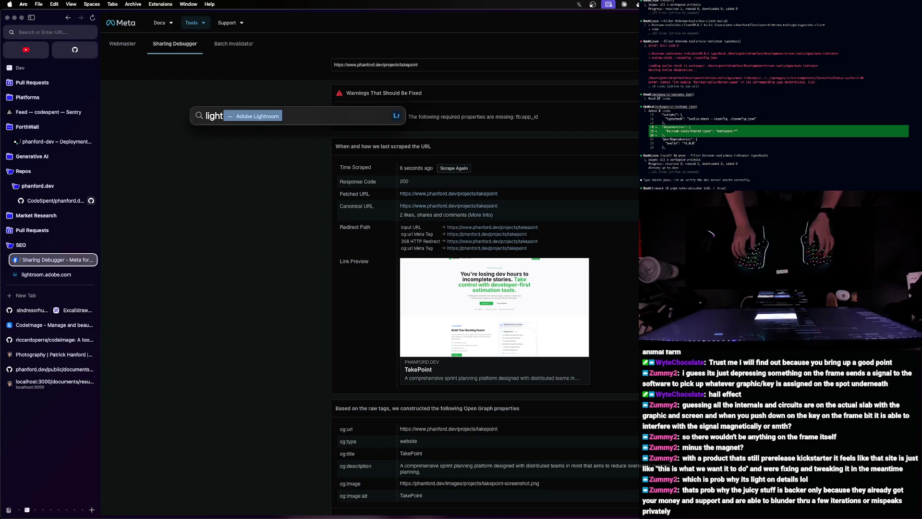
- Launch Adobe Lightroom from Spotlight onto the Imported Photos grid
key("Return")
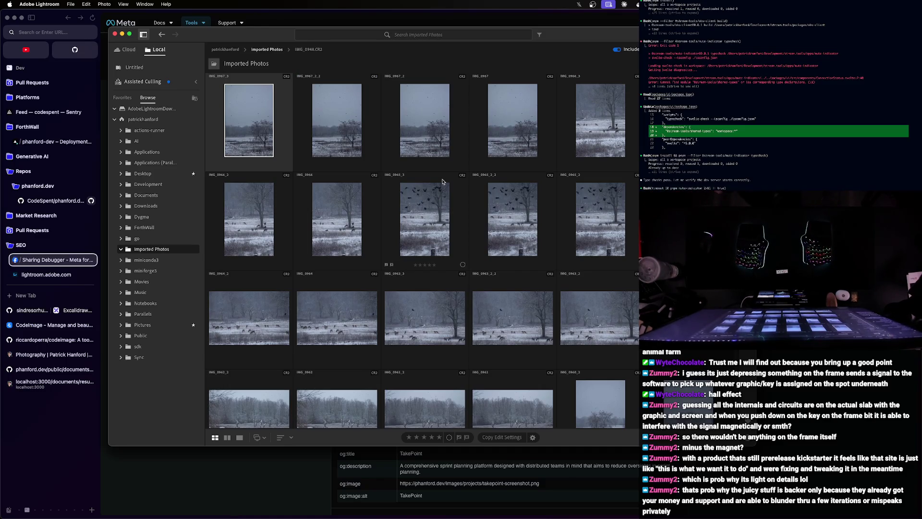
scroll(439, 180, "down", 2)
scroll(437, 202, "down", 2)
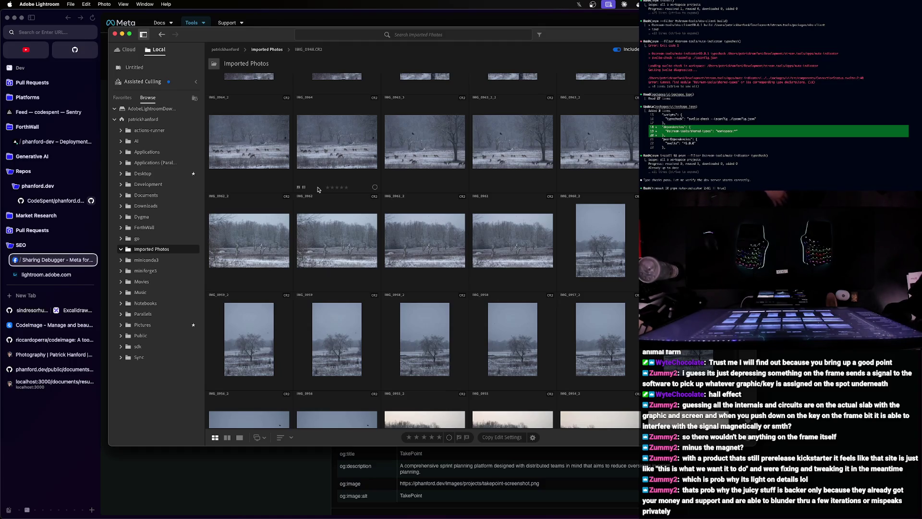
mouse_move(512, 240)
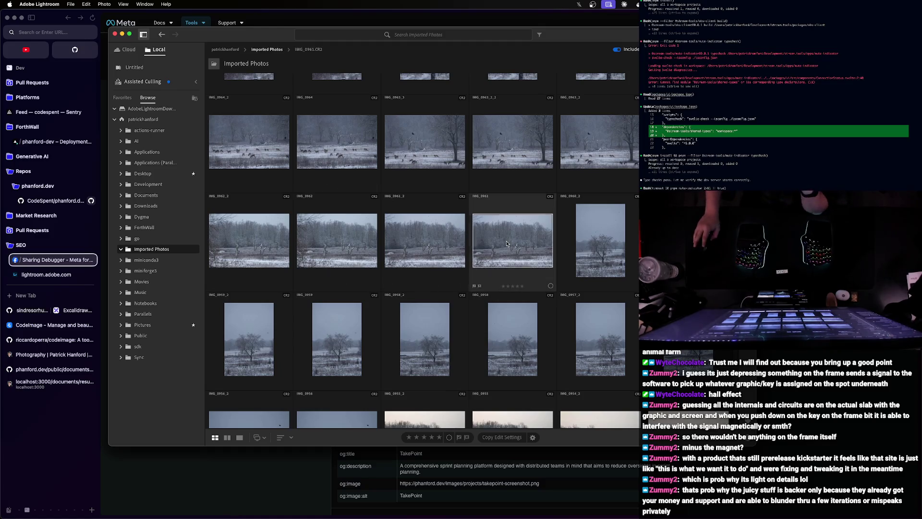
- View IMG_0961 in Loupe and step through the tree photos to the snowy tree IMG_0957
double_click(497, 240)
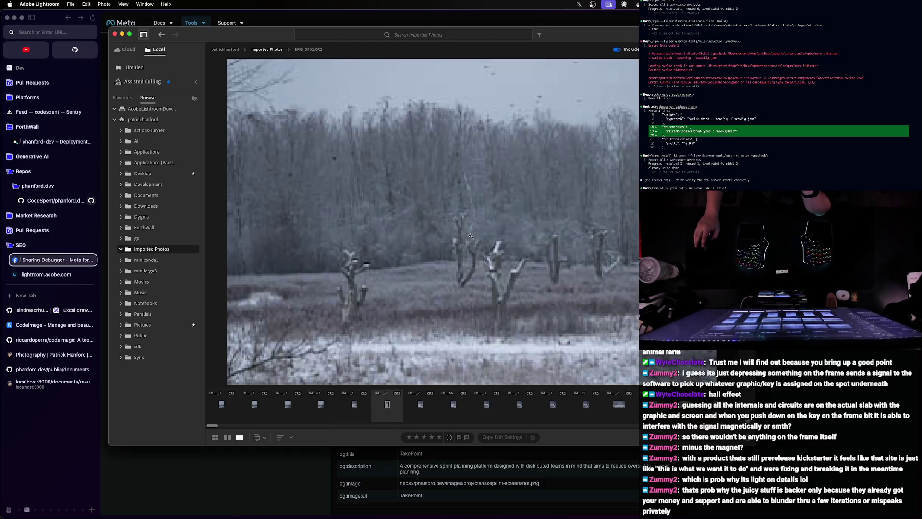
key("Right")
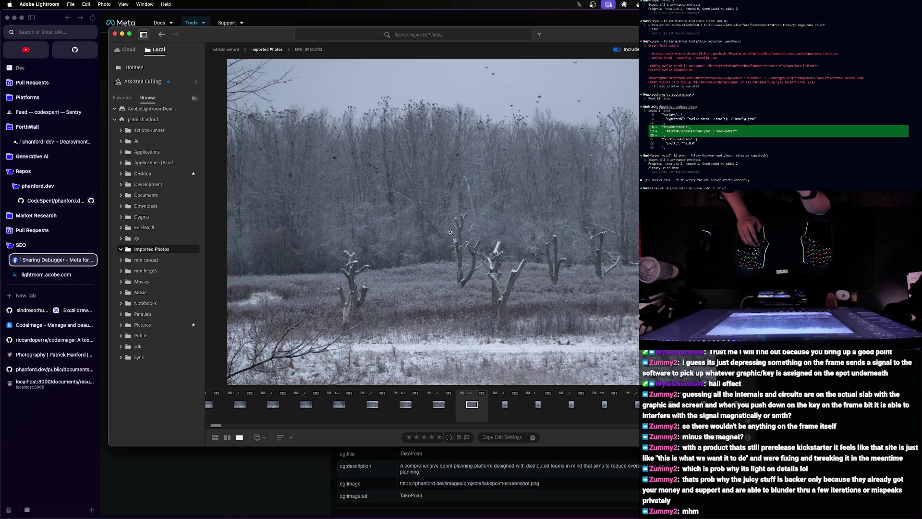
key("Right")
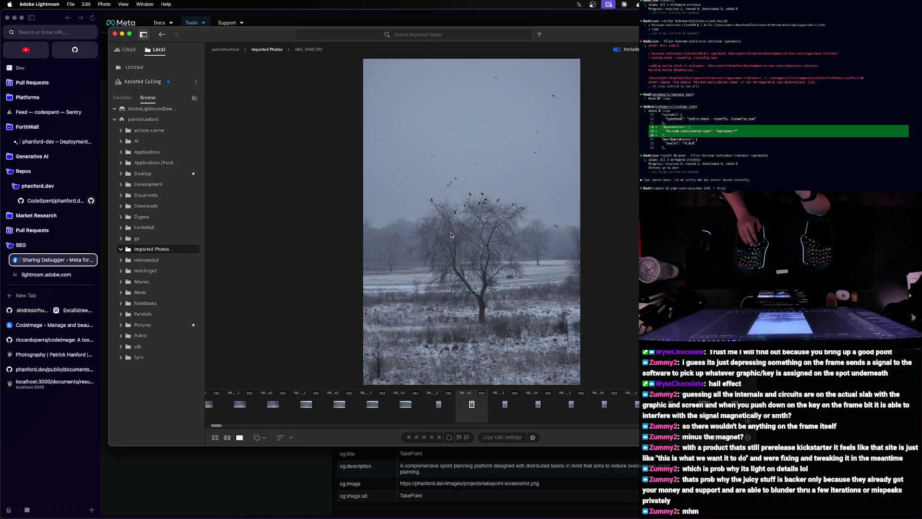
key("Right")
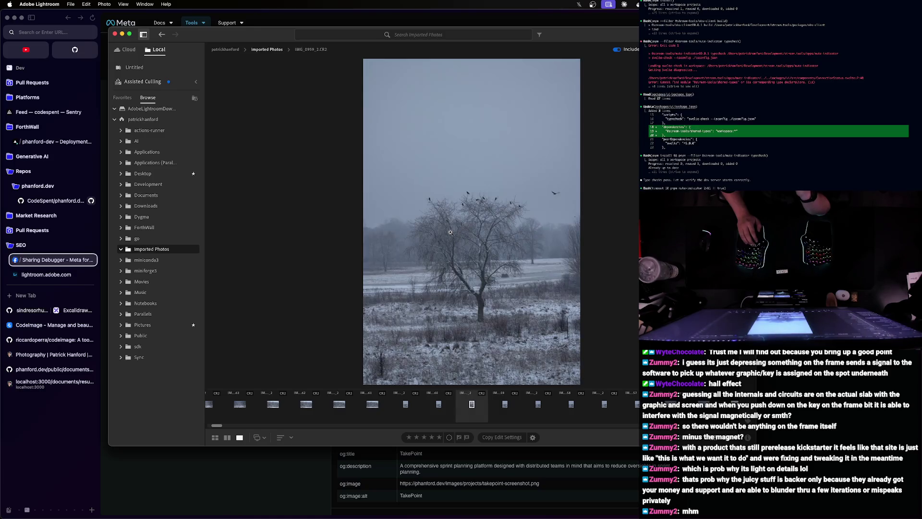
key("Right")
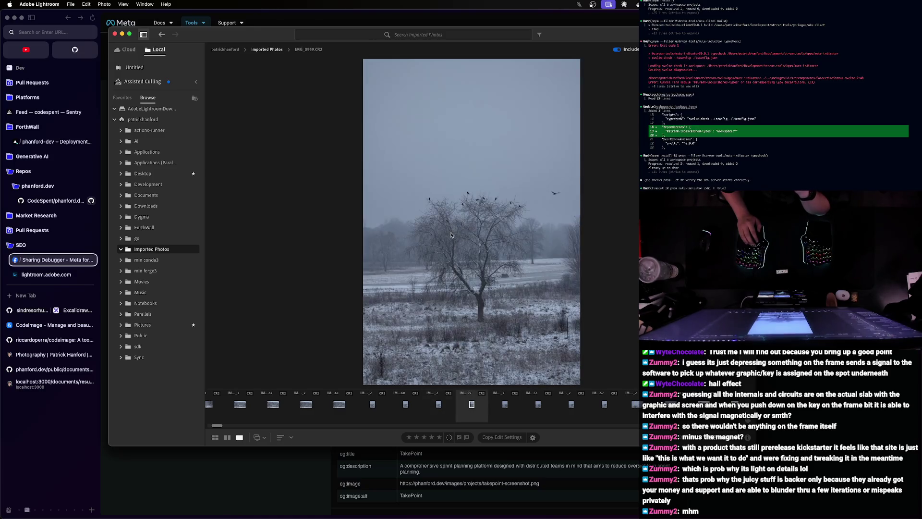
key("Left")
key("Left")
key("Right")
key("Right")
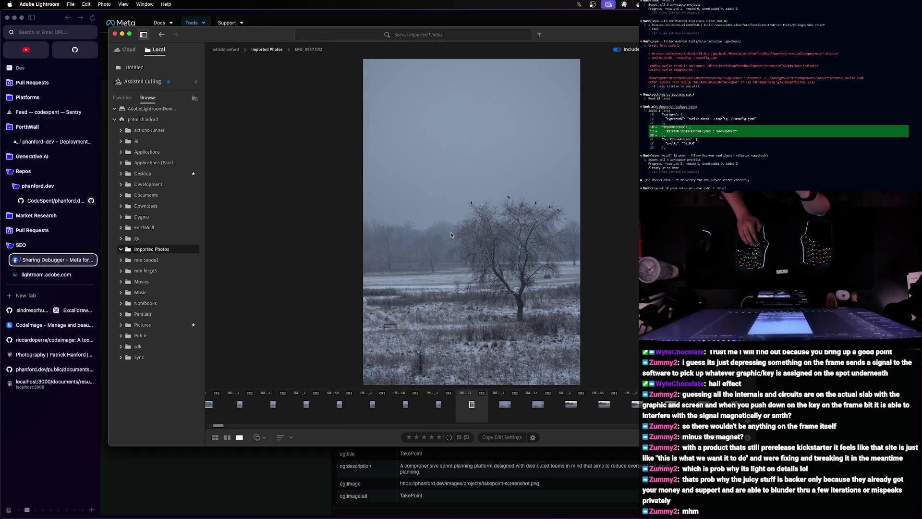
- Step back through the bird, misty forest and sunset shots to the misty photo IMG_0950
key("Left")
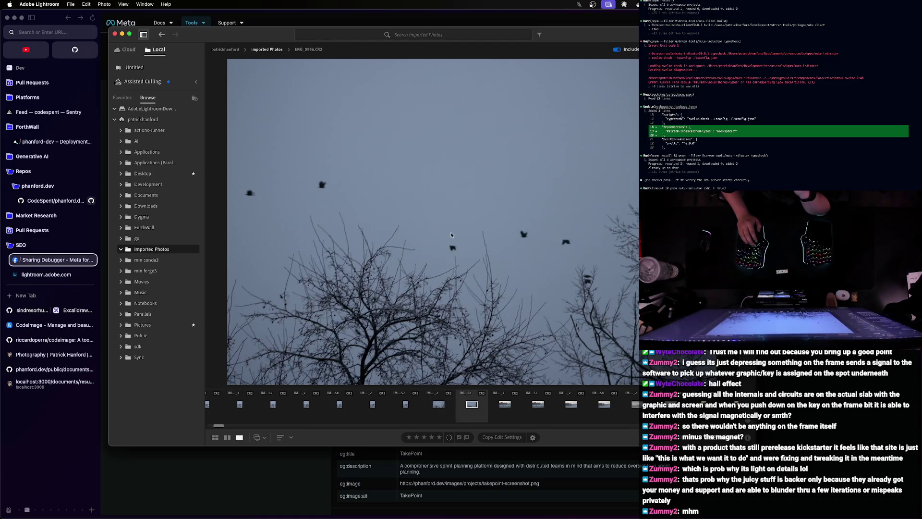
key("Left")
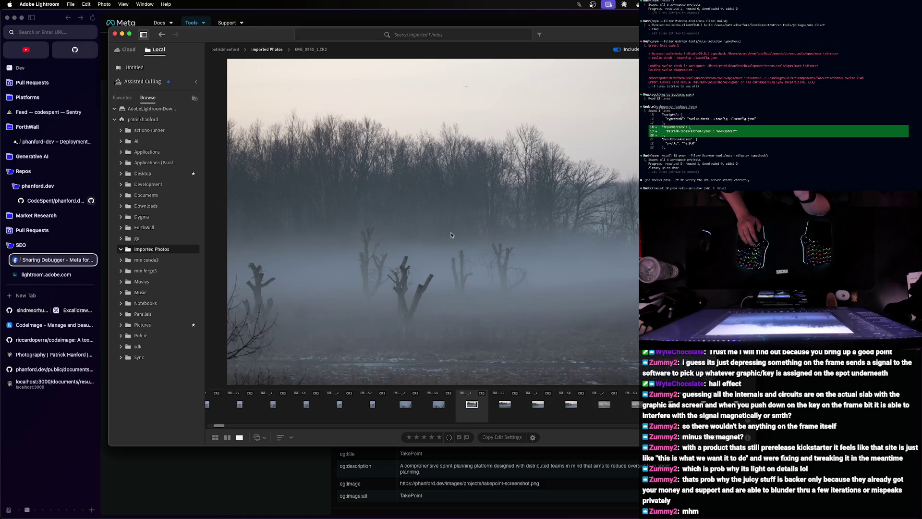
key("Left")
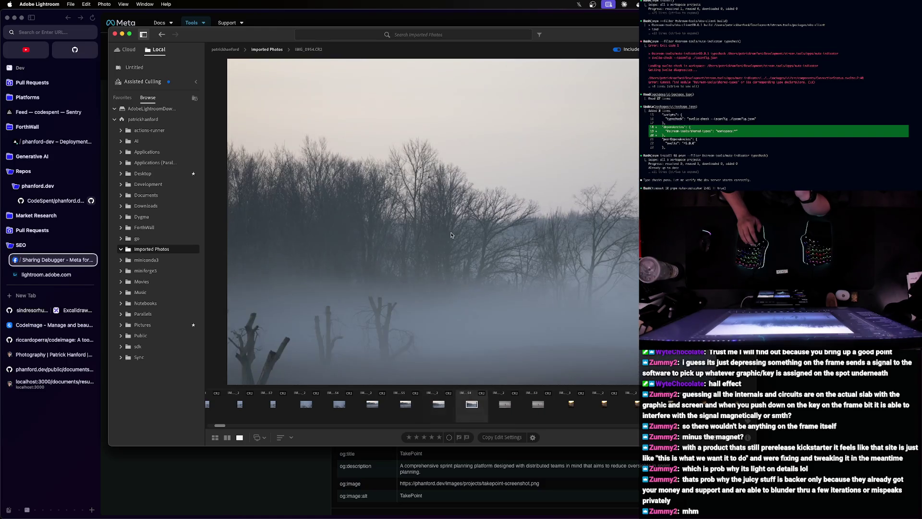
key("Left")
key("Left")
key("Left")
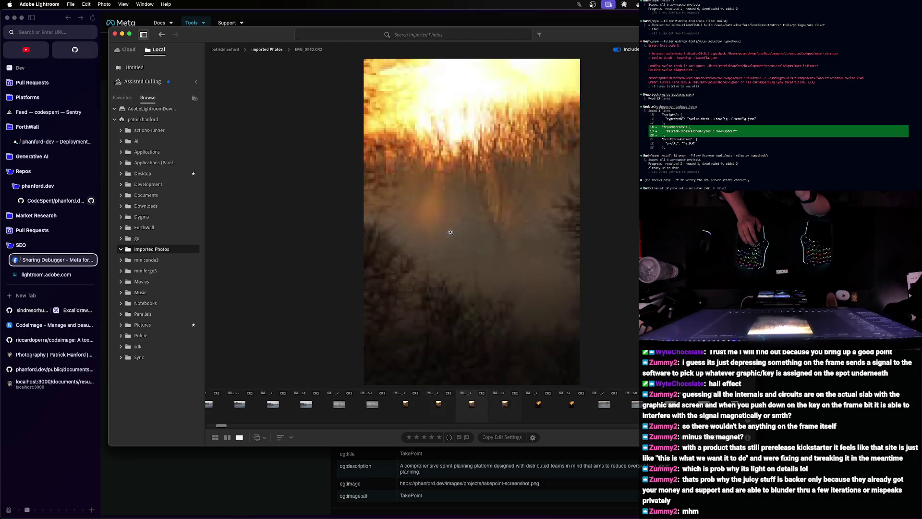
key("Right")
key("Left")
key("Left")
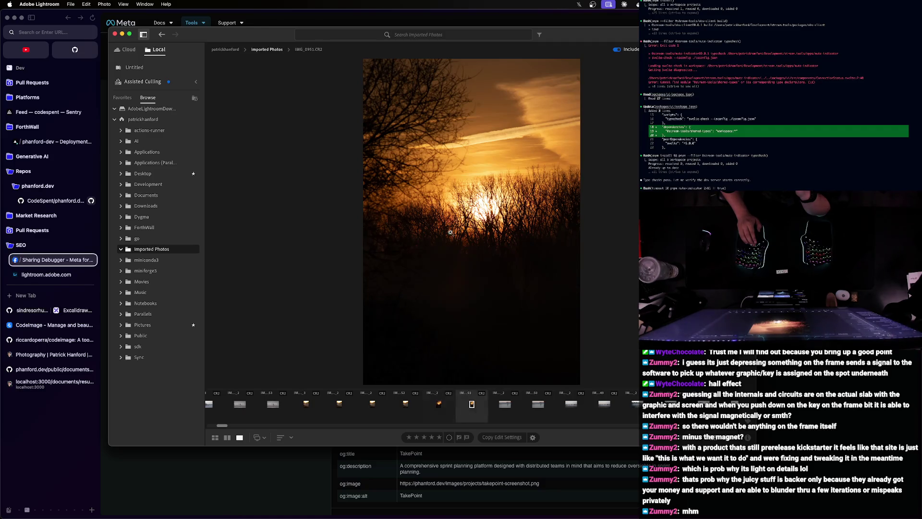
key("Left")
- Zoom into IMG_0950 to check detail, then step back through the misty tree shots to snowy-branches IMG_0942
left_click(450, 233)
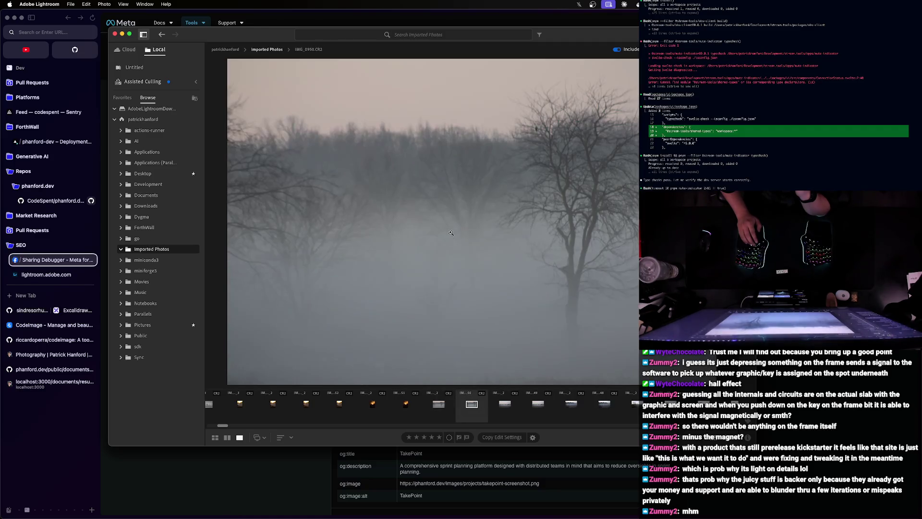
key("Left")
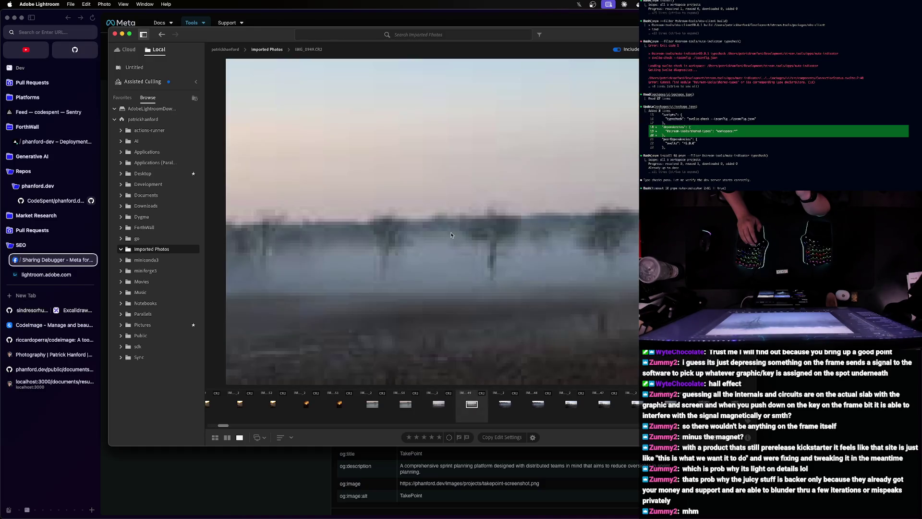
key("Left")
key("Left")
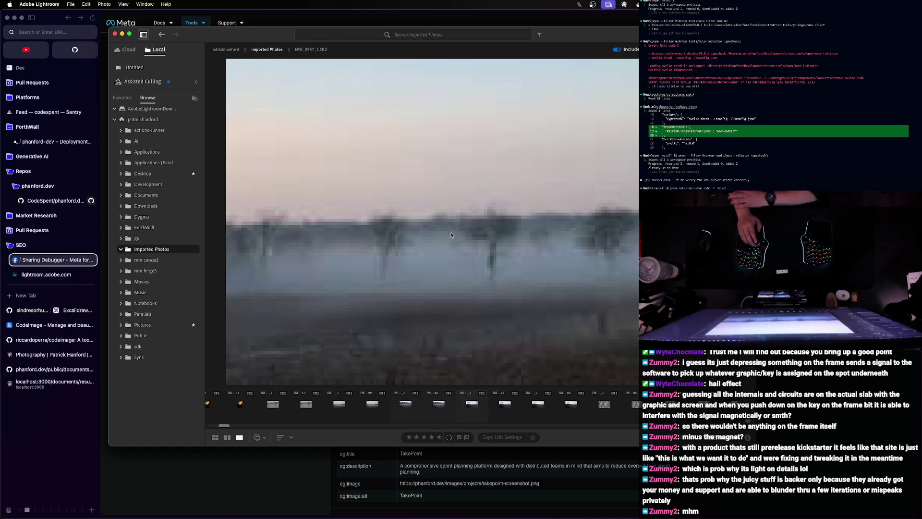
key("Left")
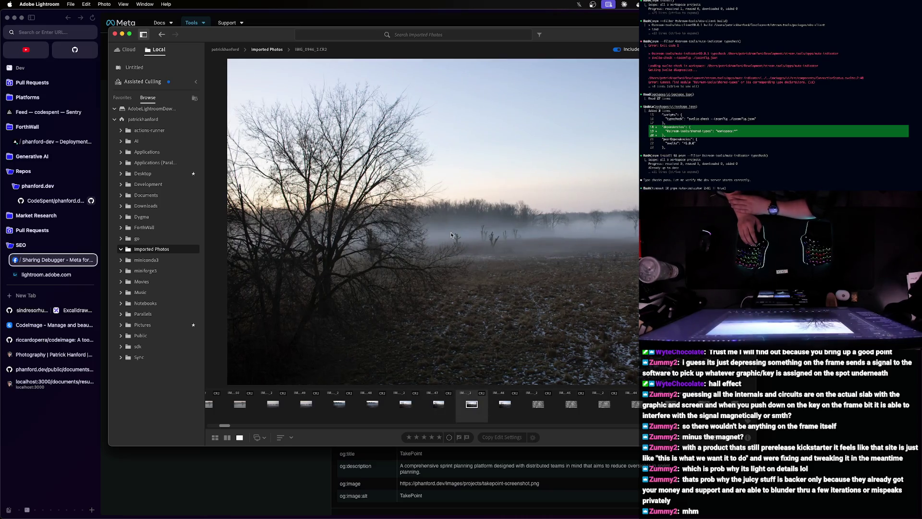
key("Left")
key("Right")
key("Right")
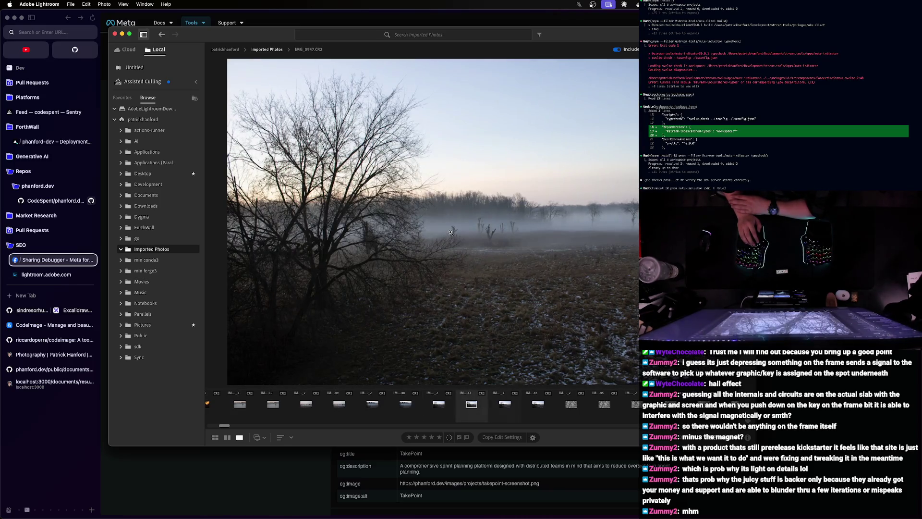
key("Left")
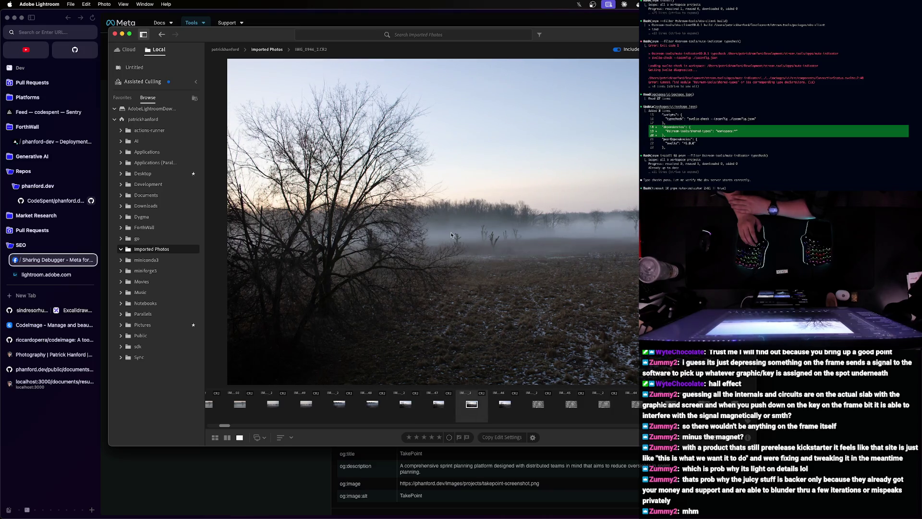
key("Left")
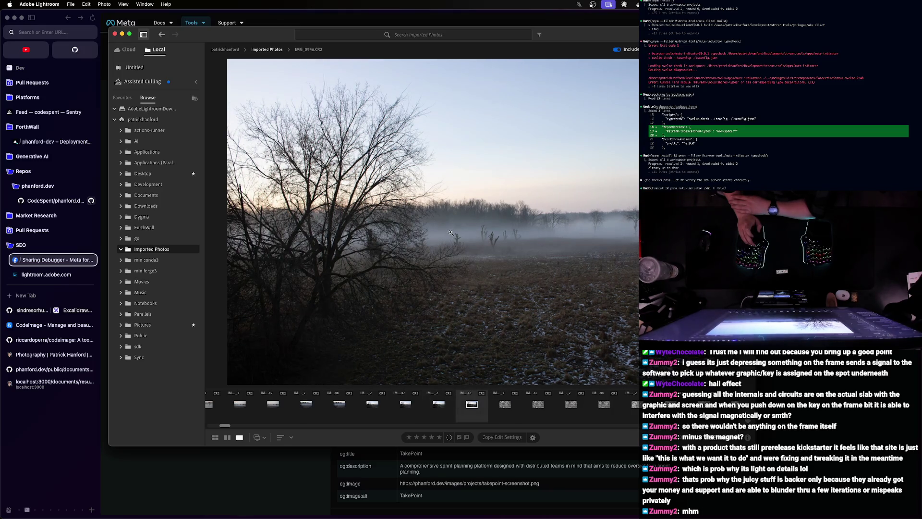
key("Left")
key("Left")
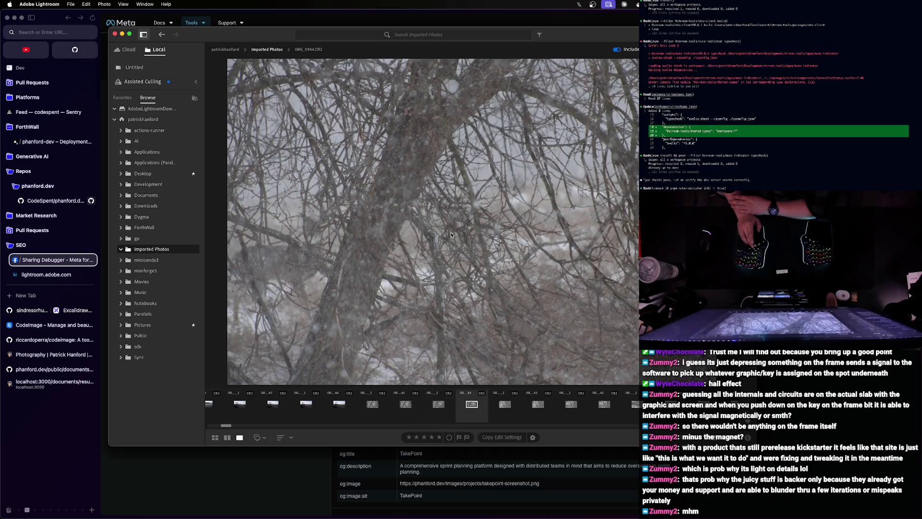
key("Left")
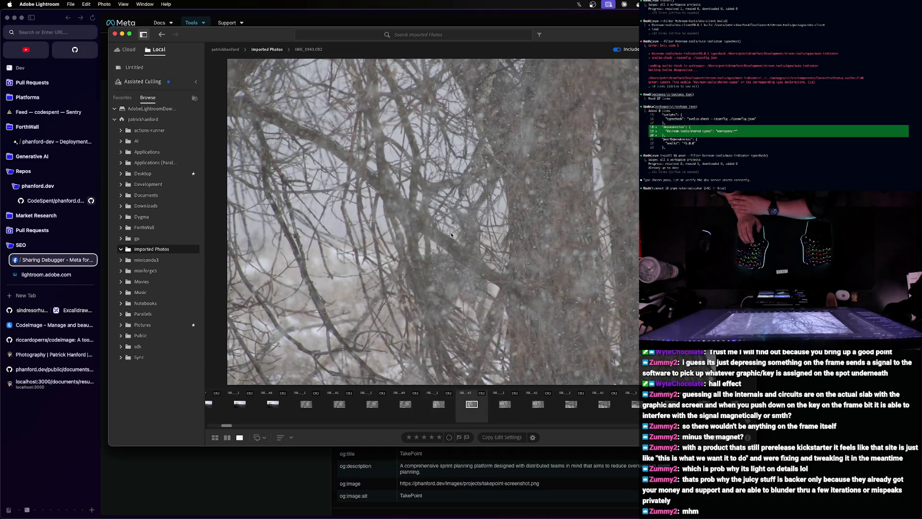
key("Left")
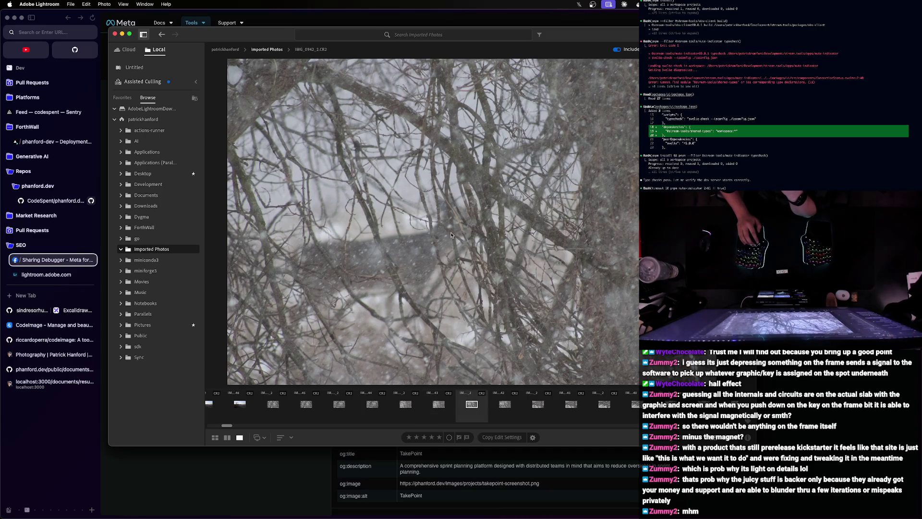
- Step back through the snowy-branches burst frames IMG_0941–IMG_0939 to the deer frame
key("Right")
key("Right")
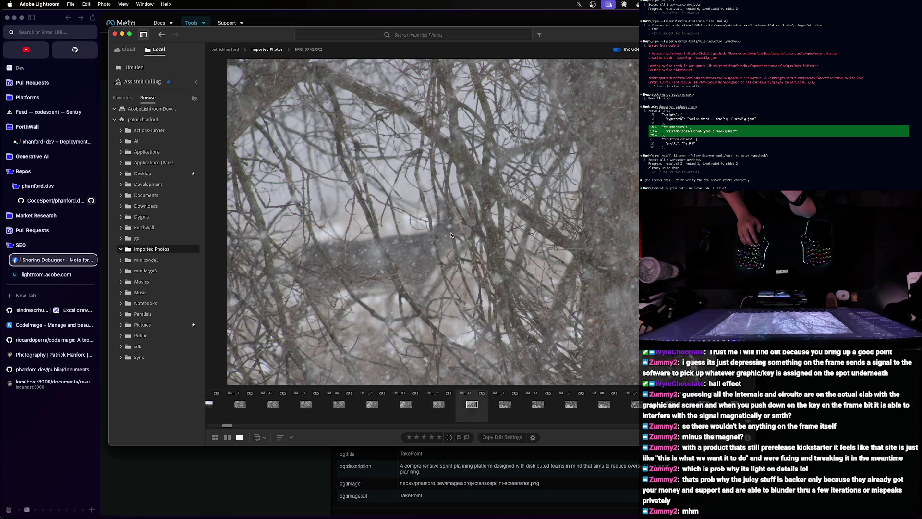
key("Left")
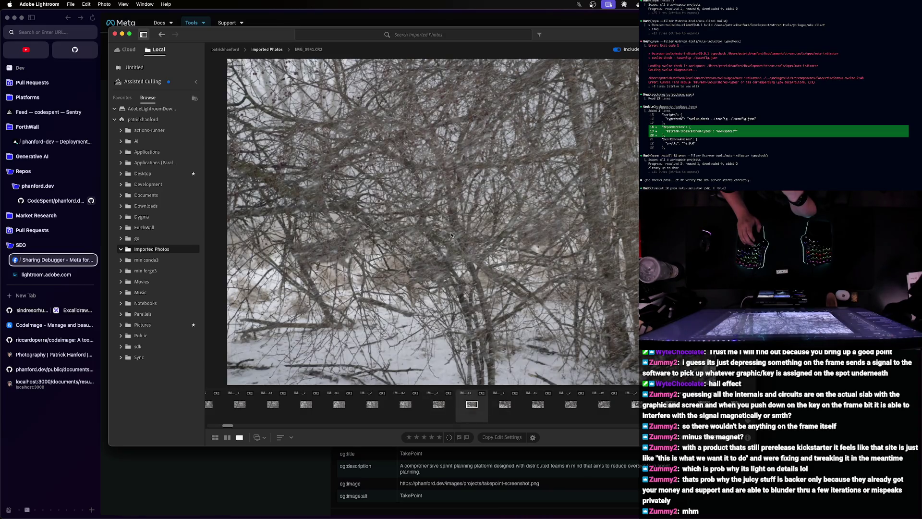
key("Left")
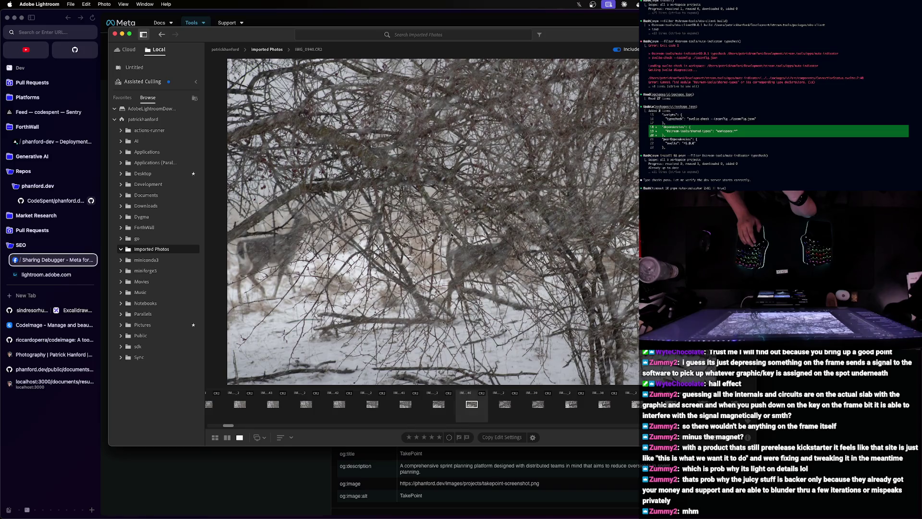
key("Left")
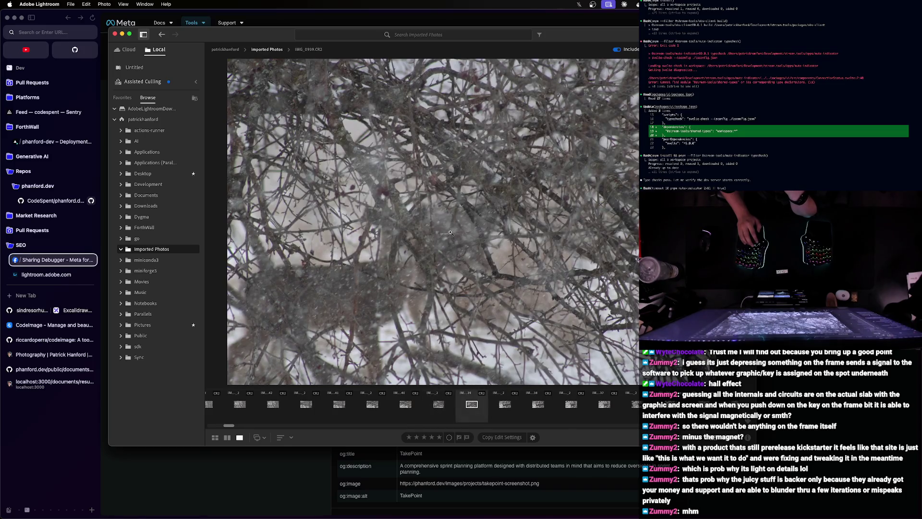
key("Left")
- Step back through the deer burst frames, passing IMG_0936 and earlier shots
key("Left")
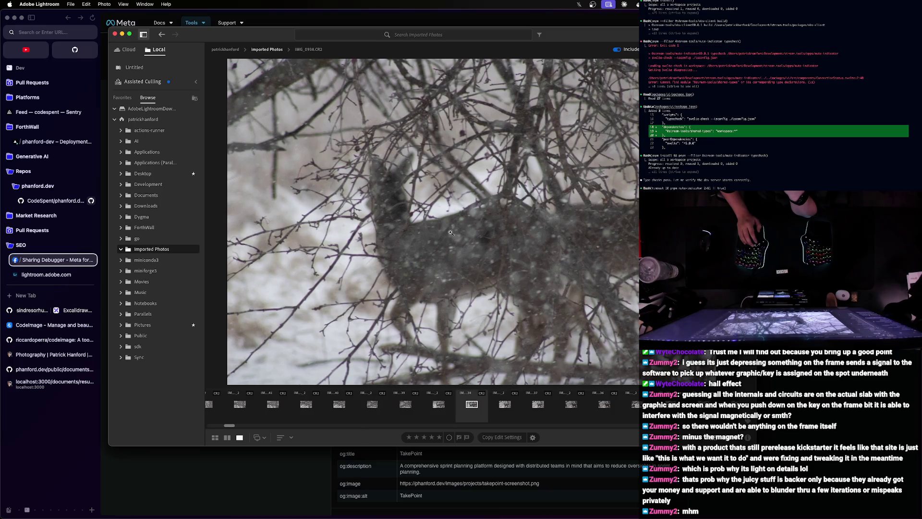
key("Left")
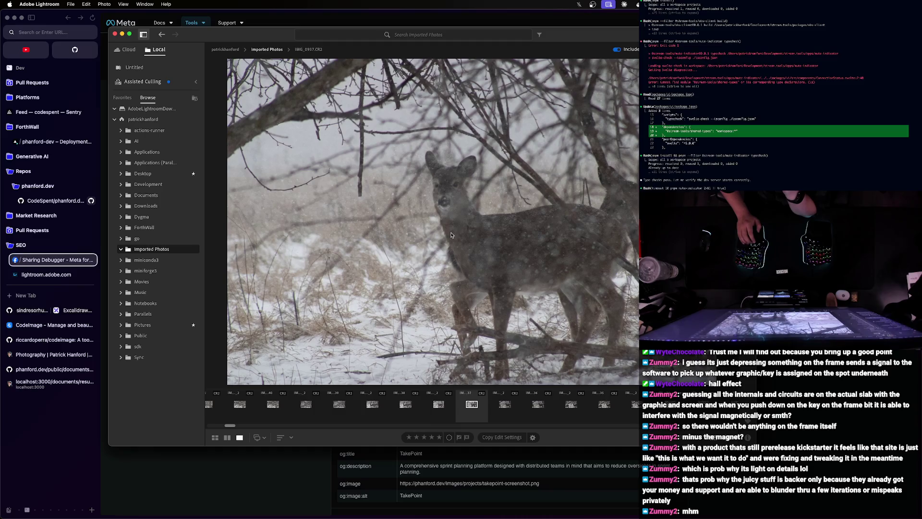
key("Left")
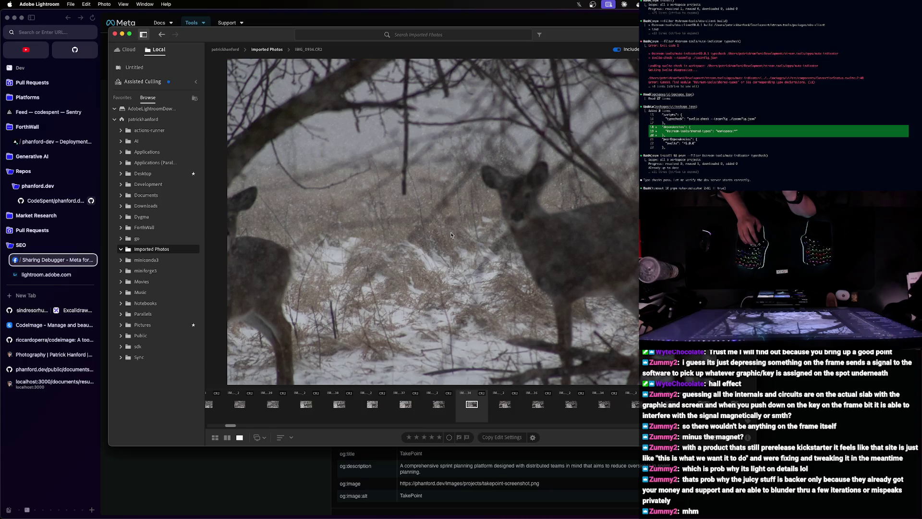
key("Left")
key("Left")
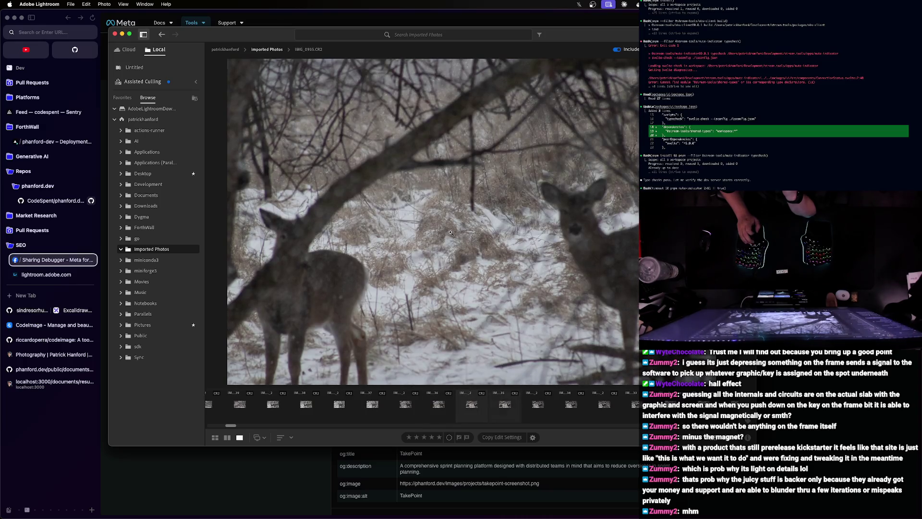
key("Left")
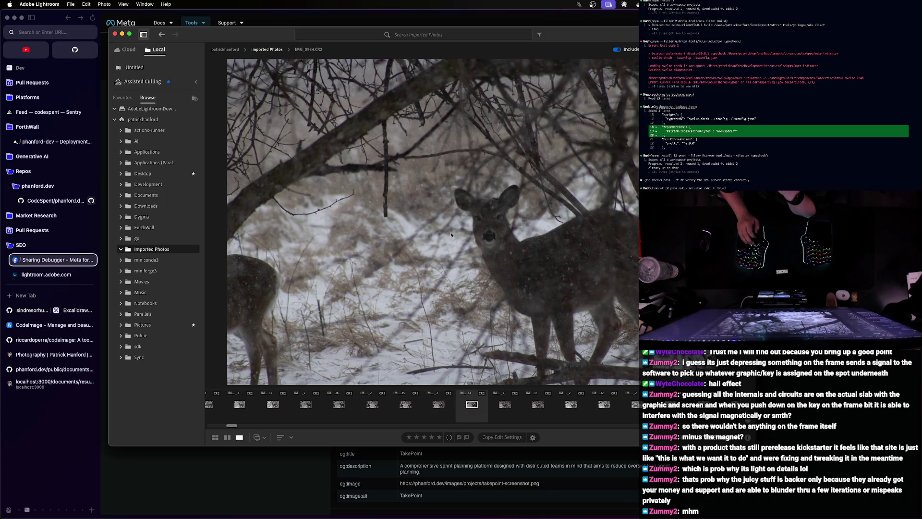
key("Left")
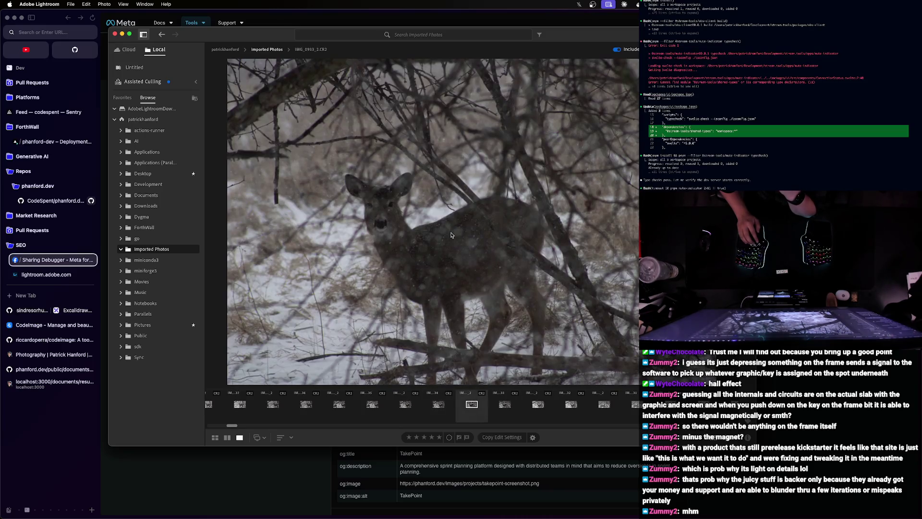
- Recheck one frame forward, then continue back to IMG_0932, the deer facing the camera
key("Left")
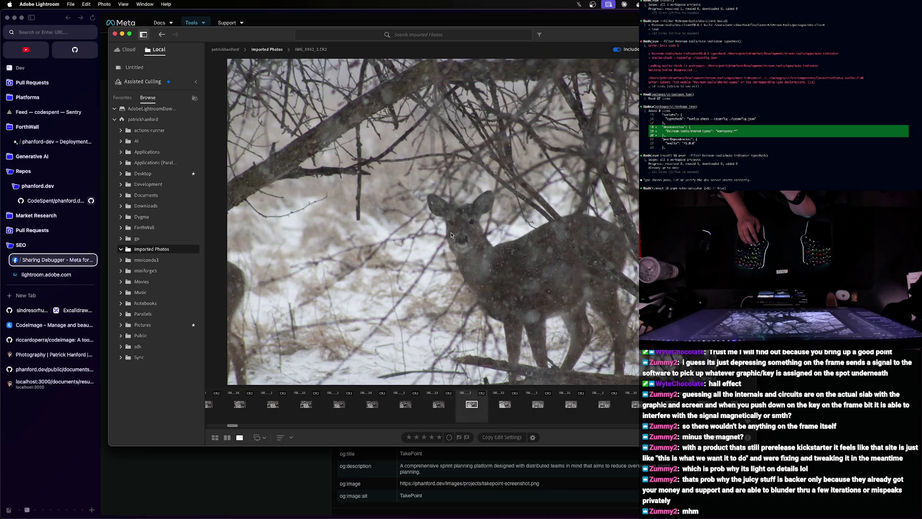
key("Right")
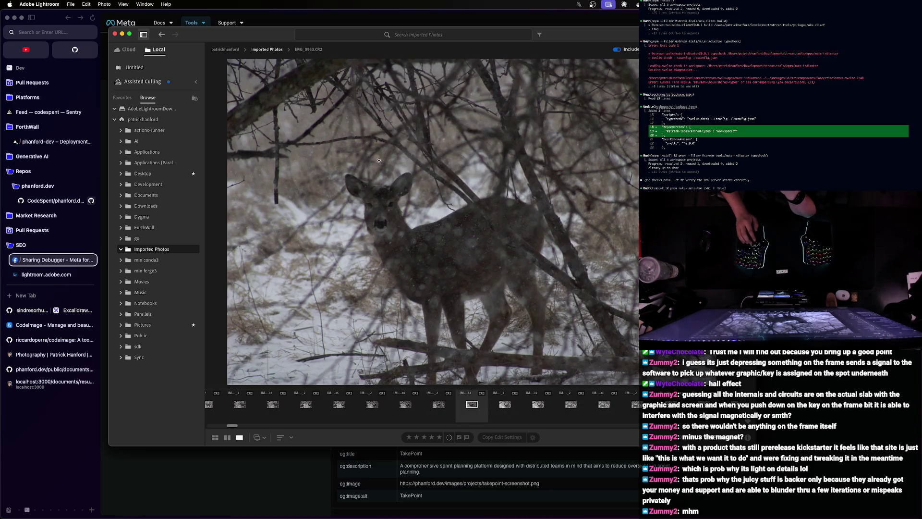
key("Left")
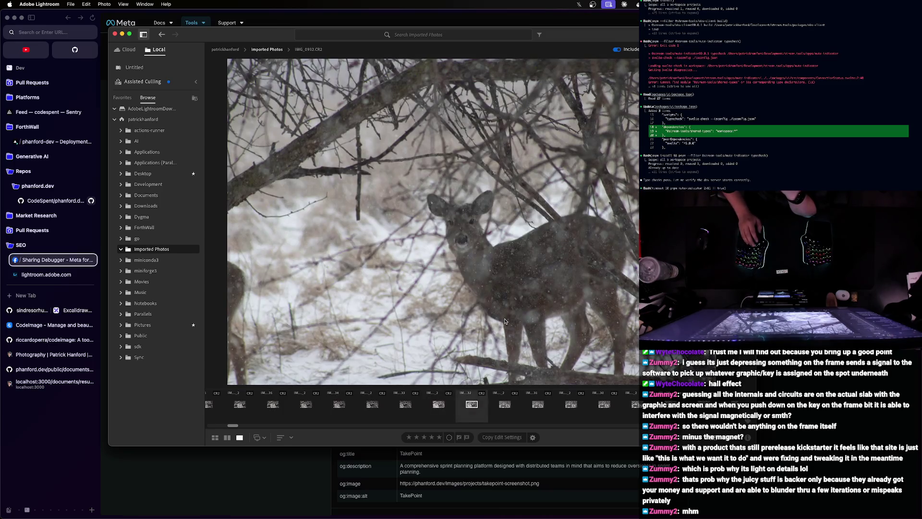
key("Left")
key("Left")
key("Left")
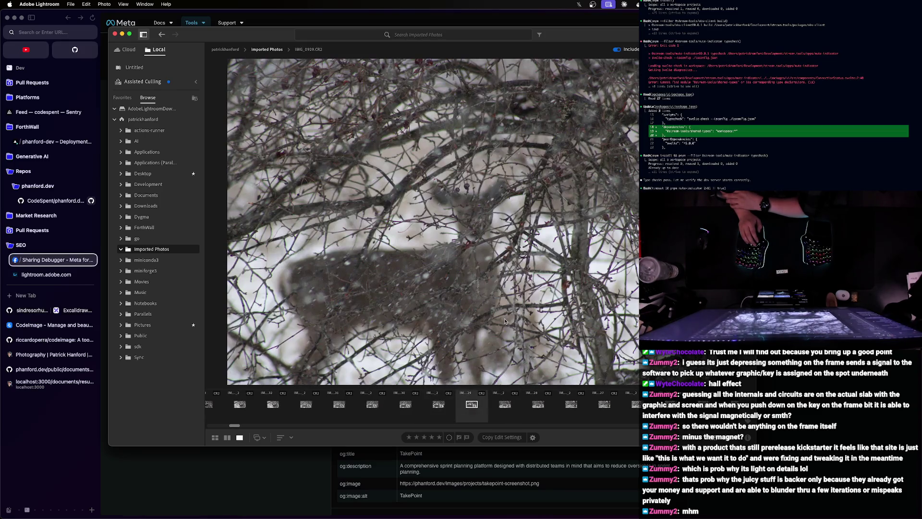
- Move back and forth through the earlier deer shots in loupe view
key("Left")
key("Left")
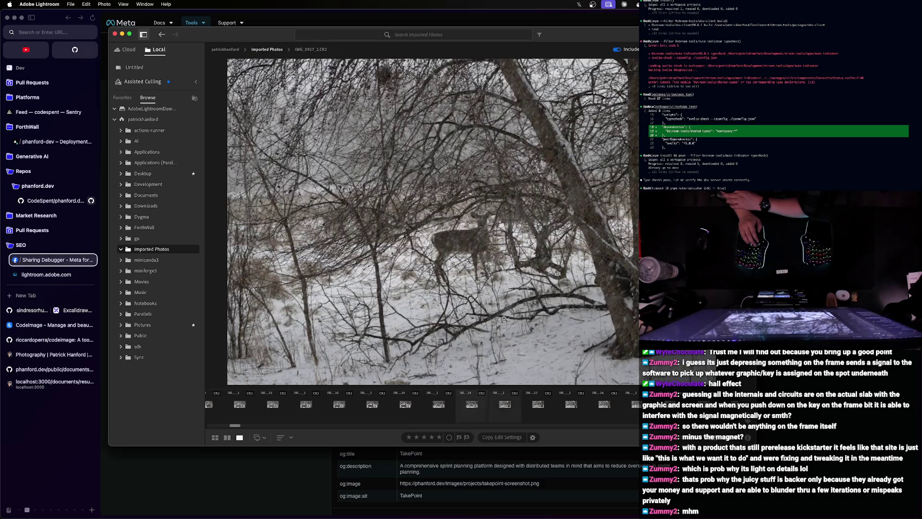
key("Left")
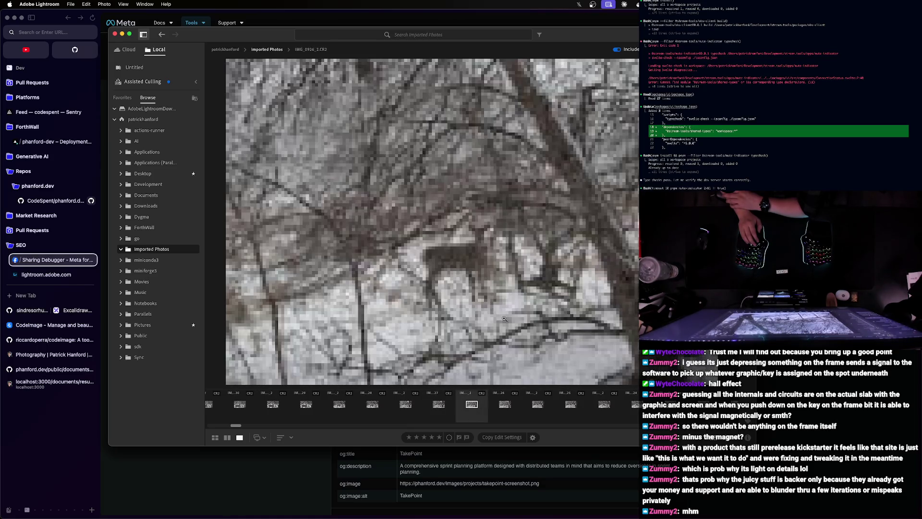
key("Right")
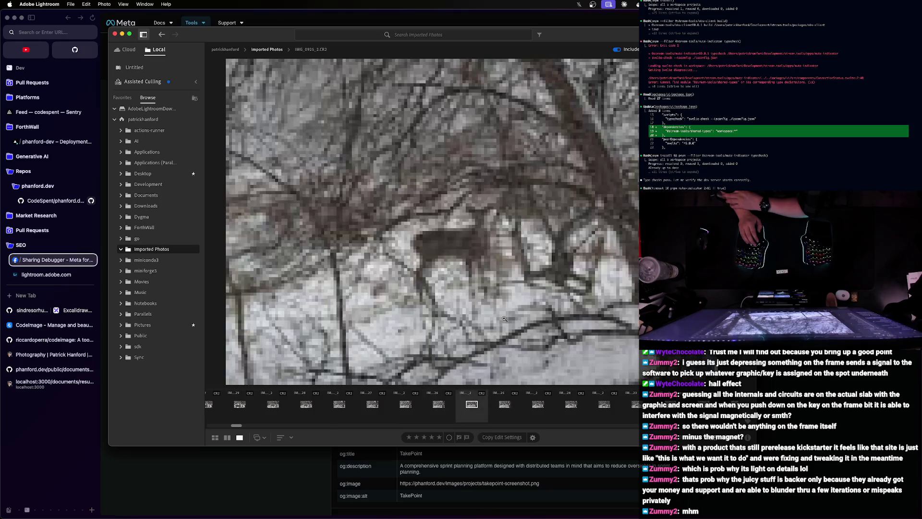
key("Left")
key("Left")
key("Left")
- Zoom to 100% to check the deer's sharpness, fit again, and reach IMG_0921 by the leaning birch
left_click(505, 317)
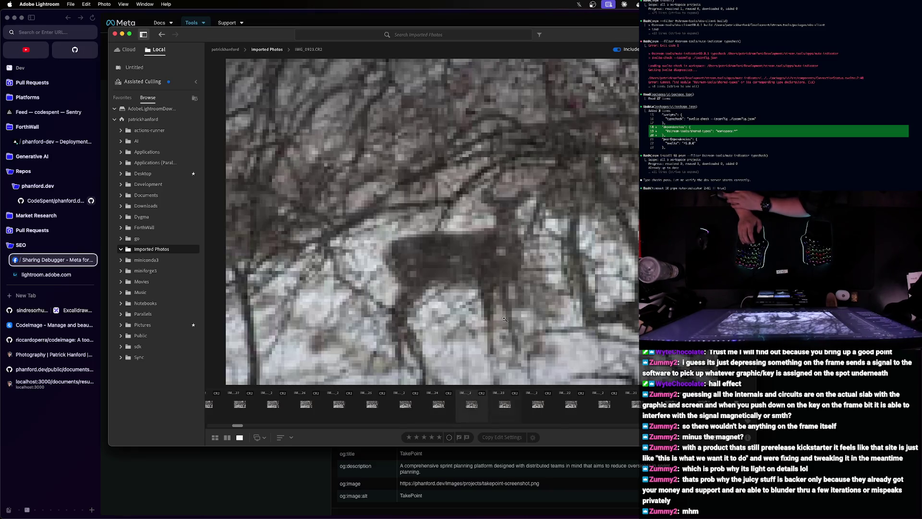
left_click(504, 318)
key("Left")
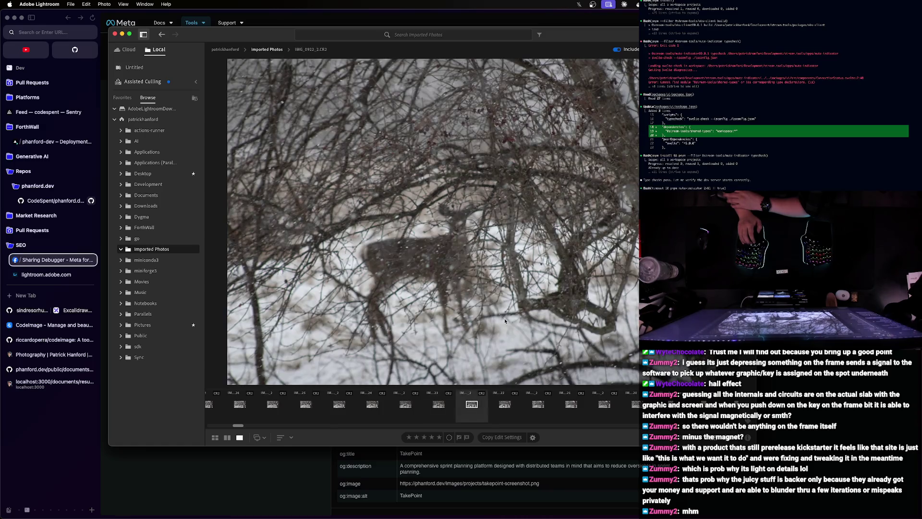
key("Left")
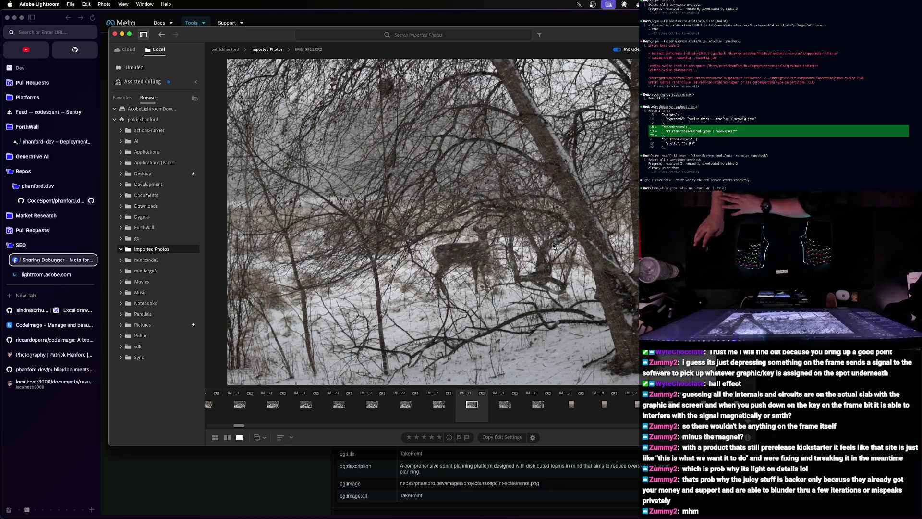
key("Right")
- Review the snowy field photos backwards, passing the tree and near-duplicate frames
key("Right")
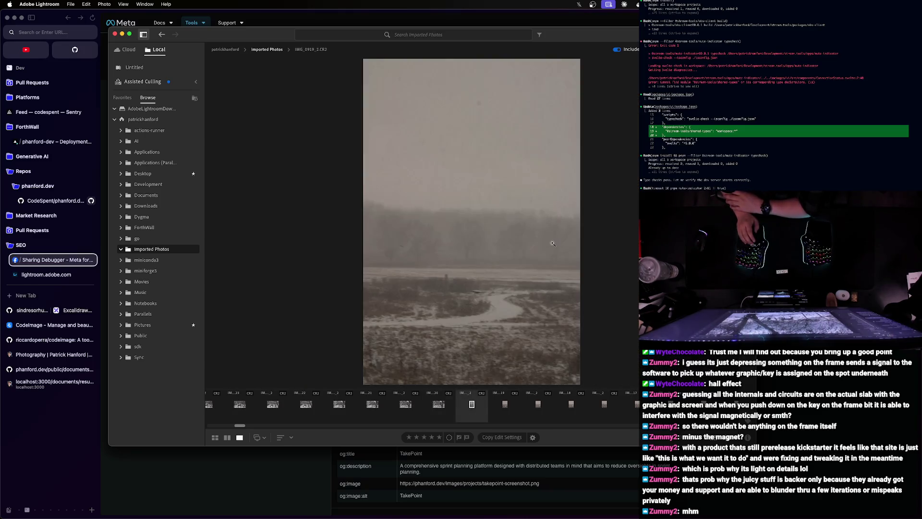
key("Right")
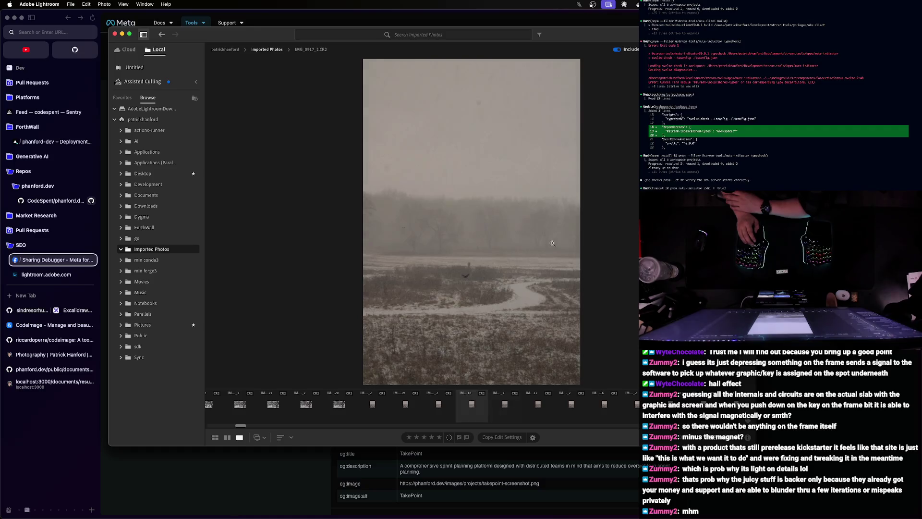
key("Left")
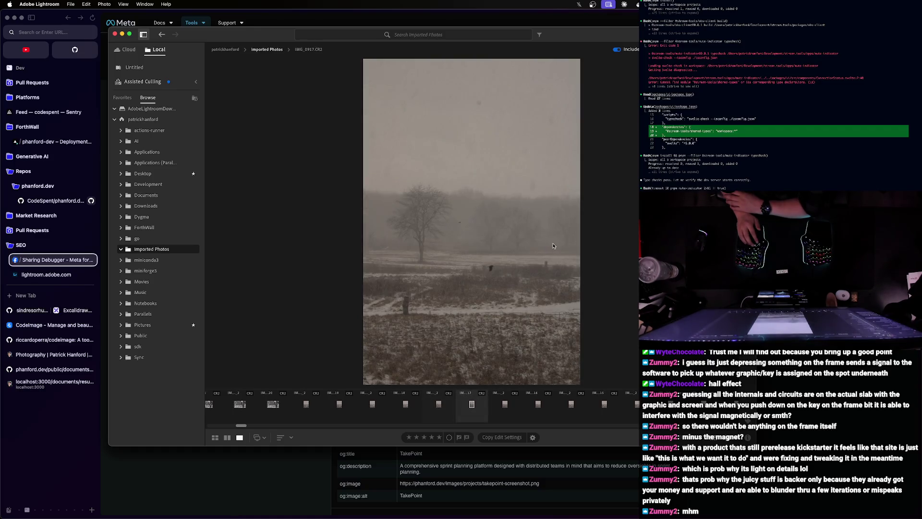
key("Left")
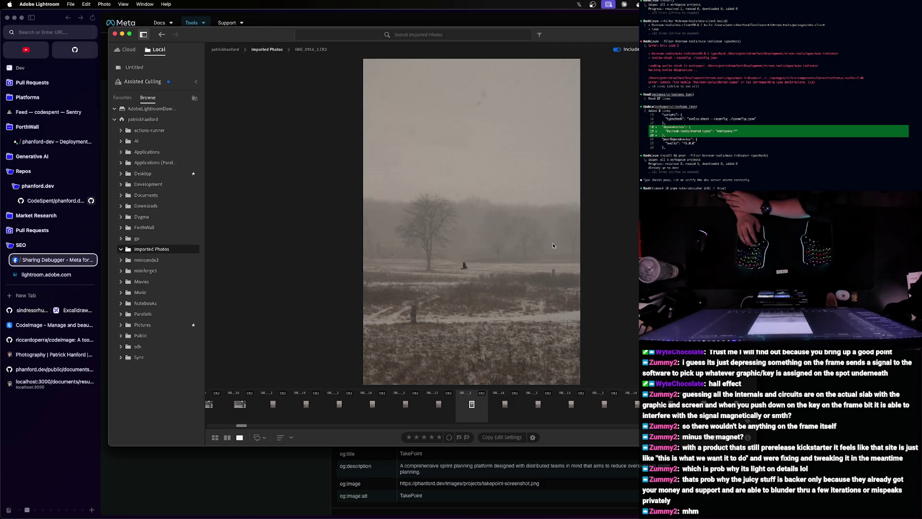
key("Left")
key("Left")
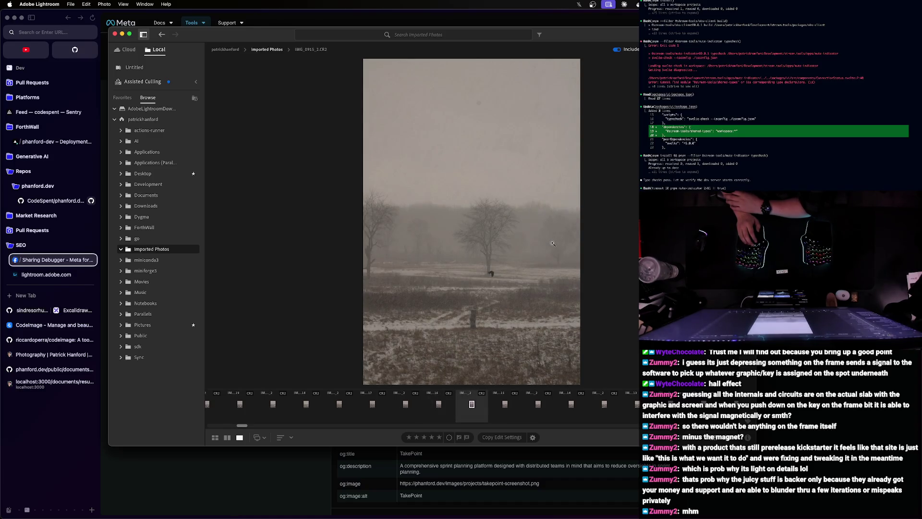
- Continue back through the foggy field shots and select IMG_0886, the misty woodland with birds
key("Left")
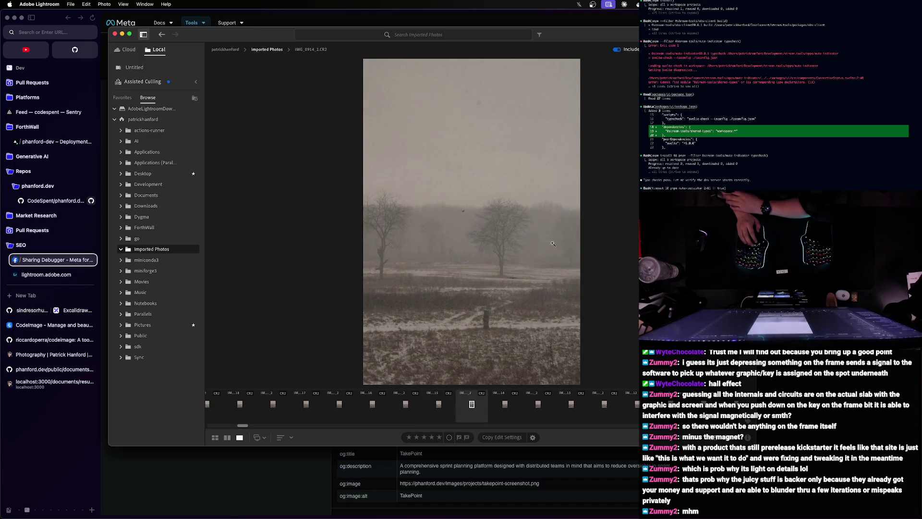
key("Left")
key("Left")
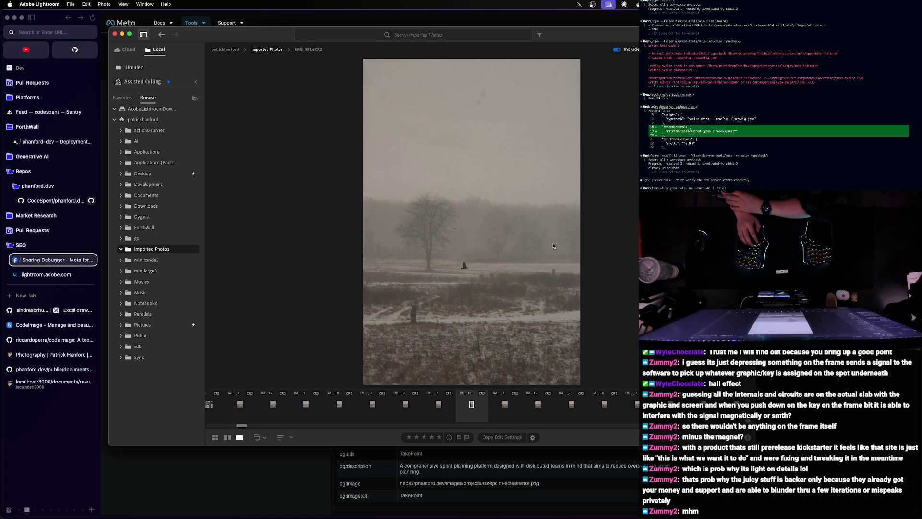
key("Left")
key("Left")
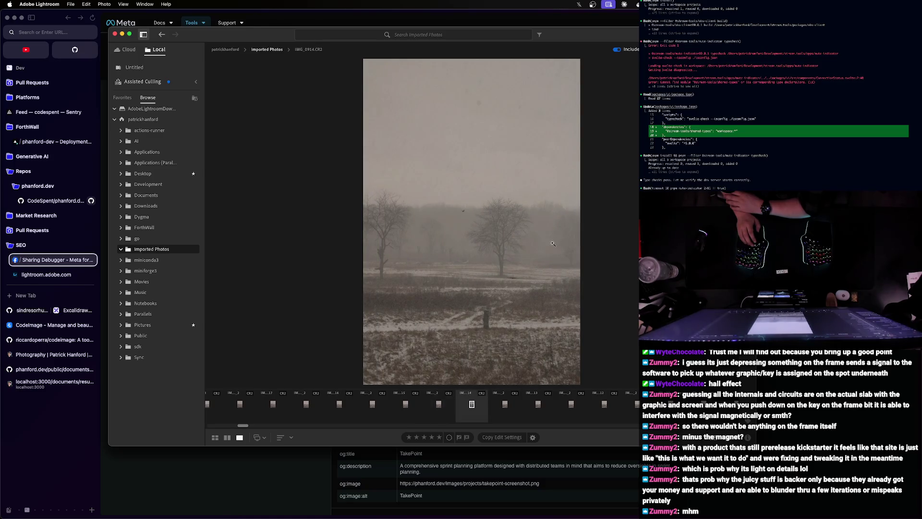
key("Left")
key("Left")
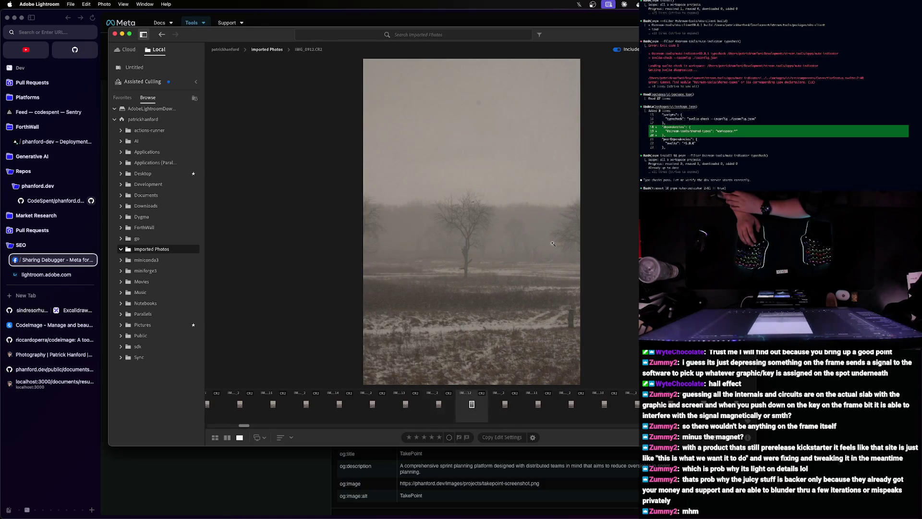
key("Left")
key("Left")
key("Left")
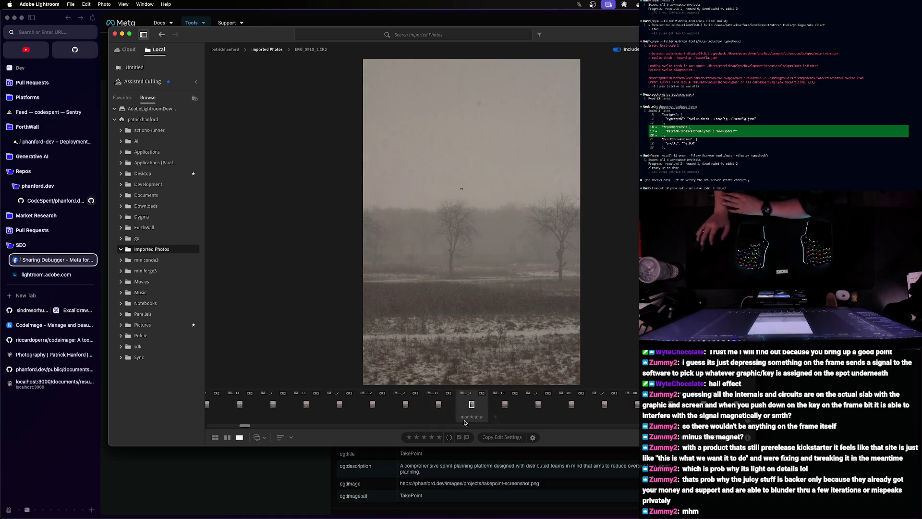
scroll(536, 409, "right", 3)
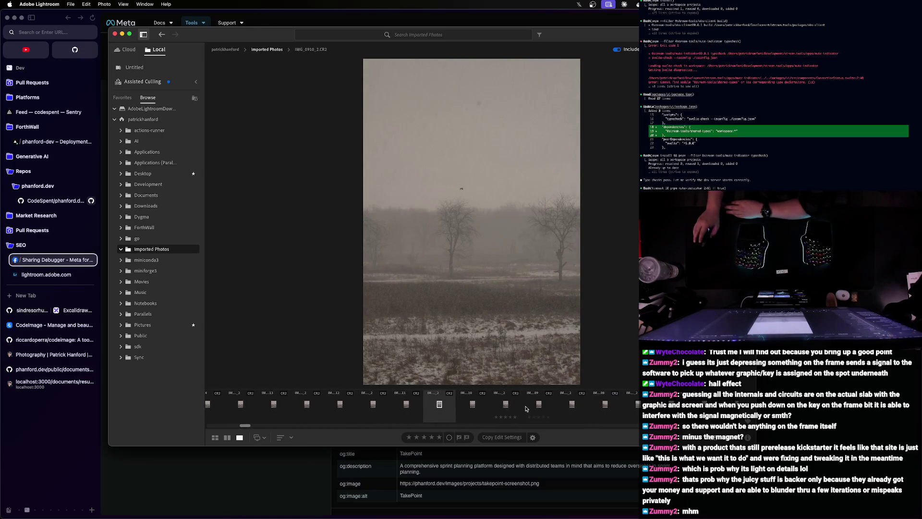
scroll(430, 431, "right", 5)
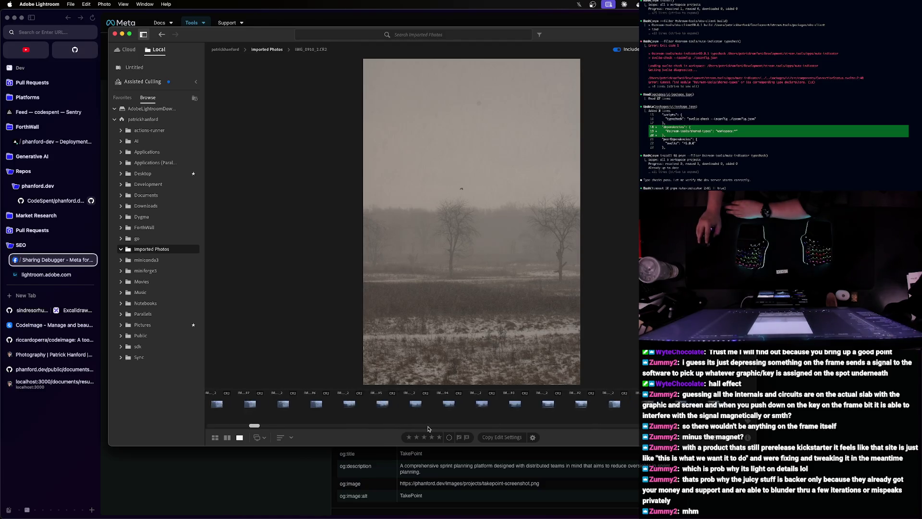
left_click(367, 406)
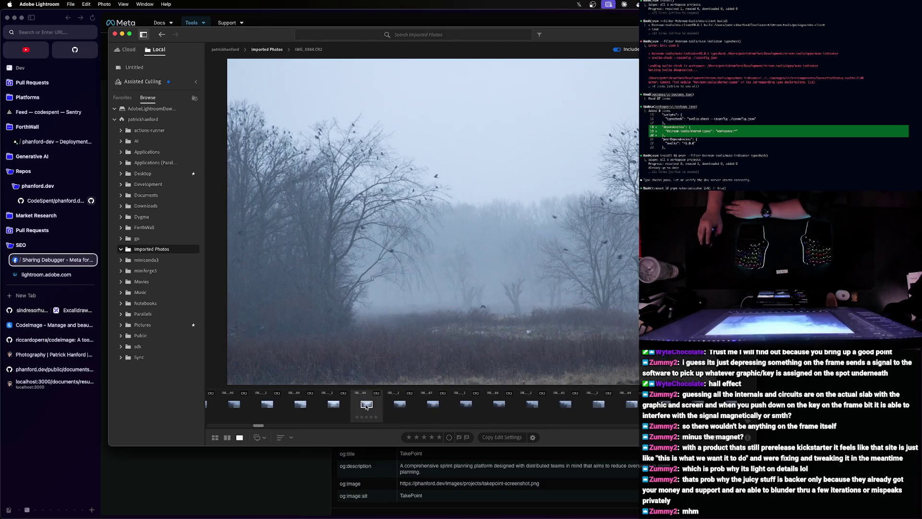
- Step back through the misty tree and field landscape photos
key("Left")
key("Left")
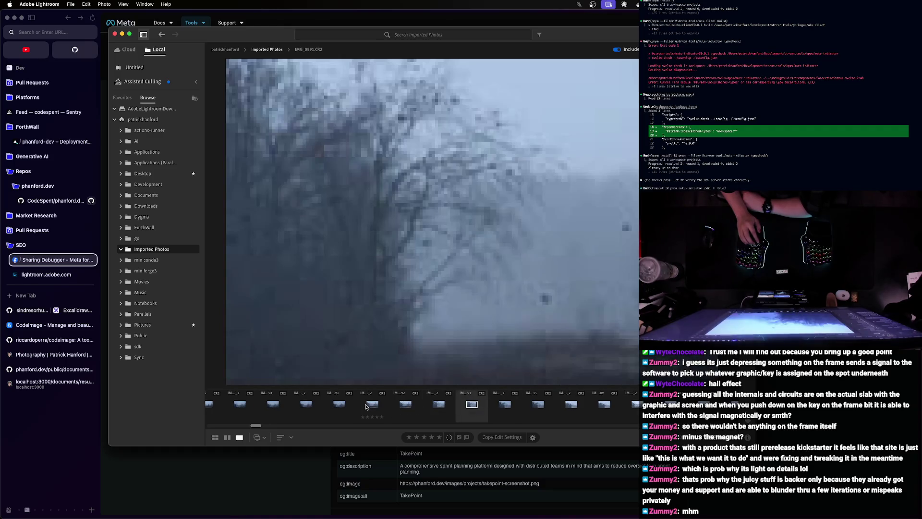
key("Left")
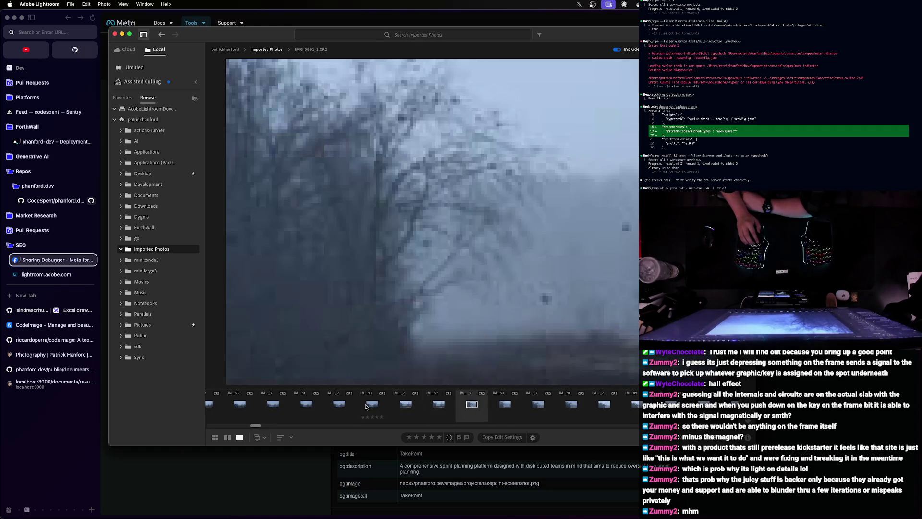
key("Left")
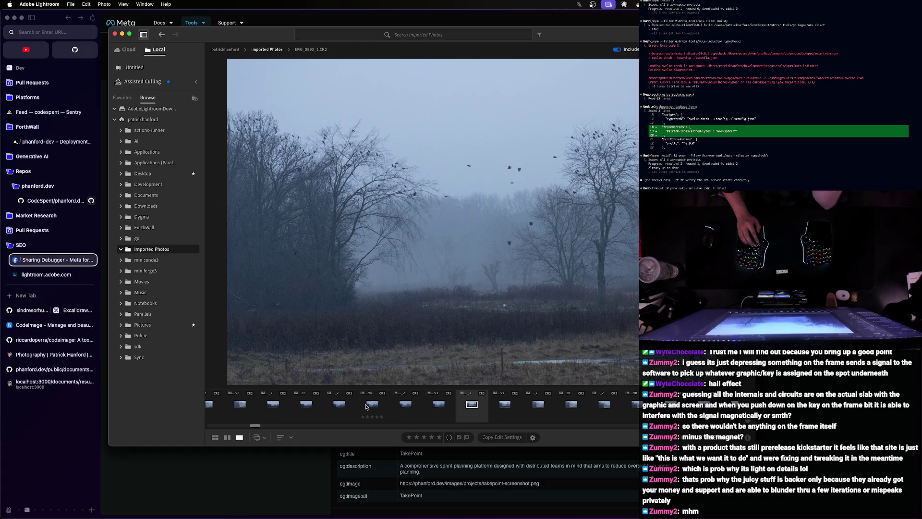
key("Left")
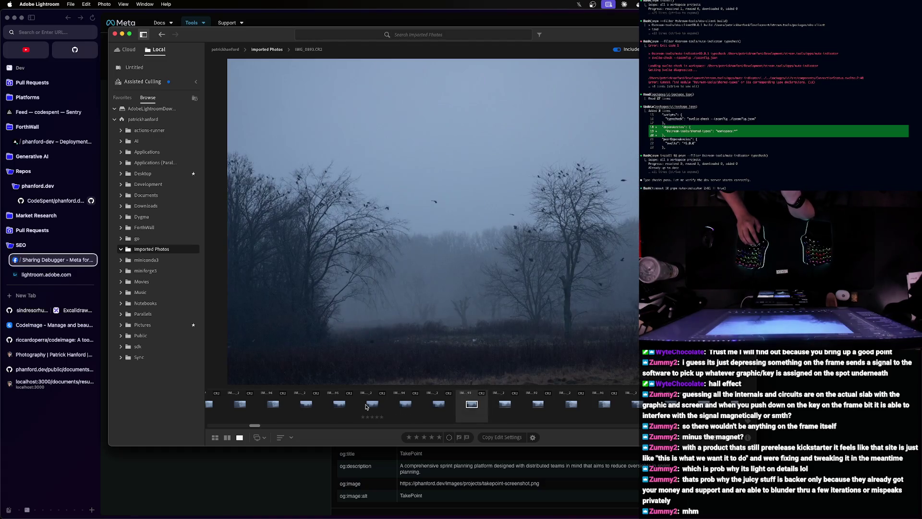
- Pass more misty woodland frames and select the deer standing in falling snow
key("Left")
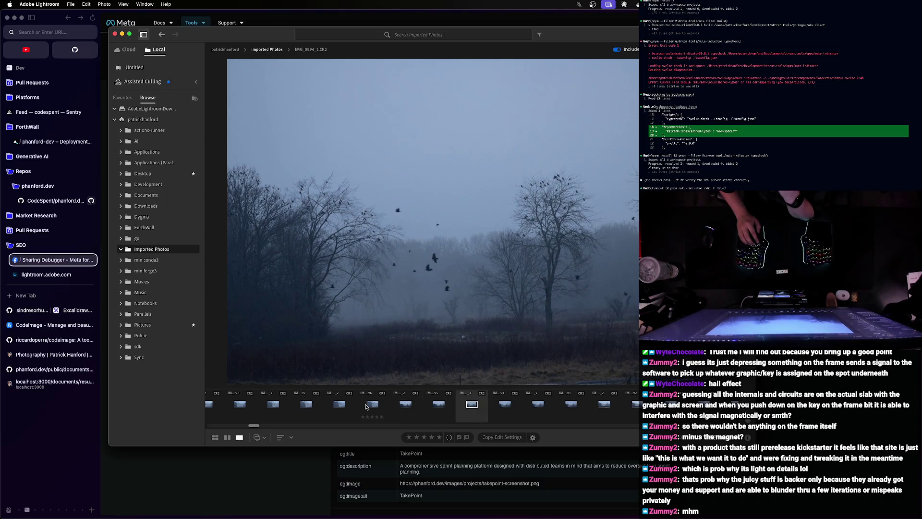
key("Left")
key("Left")
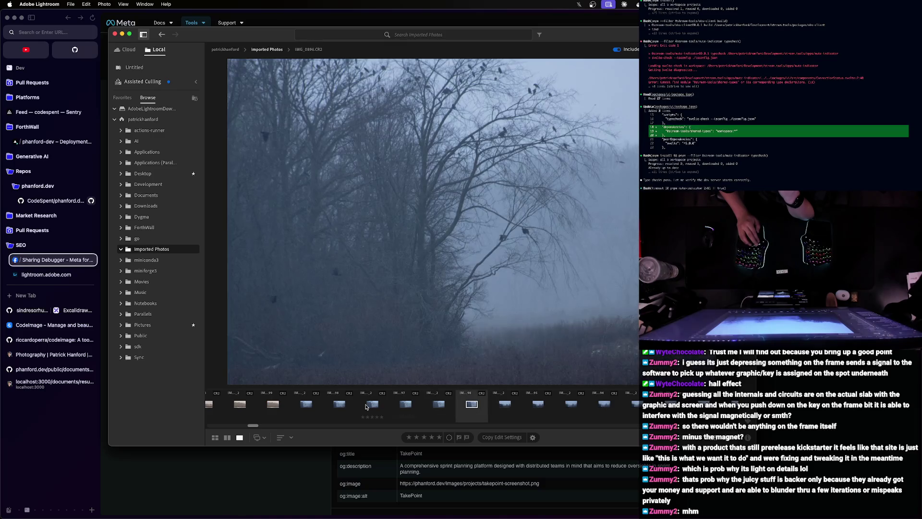
key("Left")
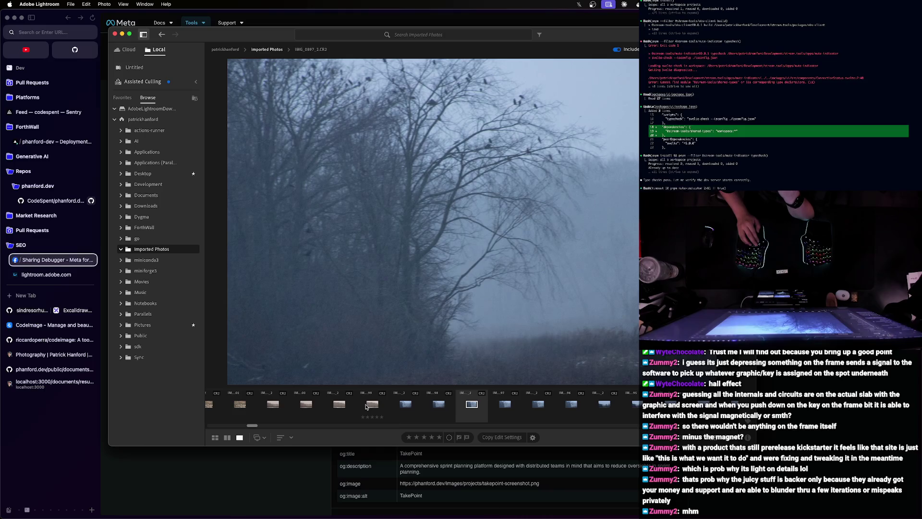
scroll(310, 411, "right", 10)
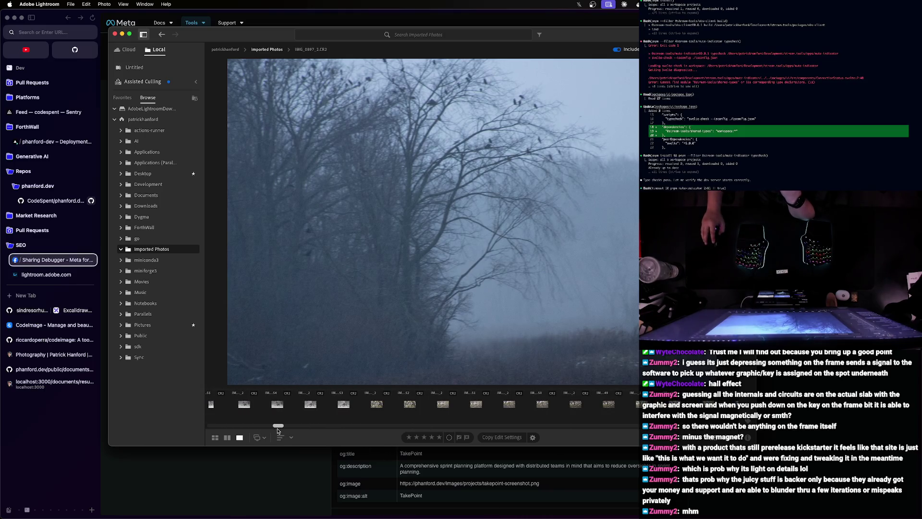
left_click(328, 406)
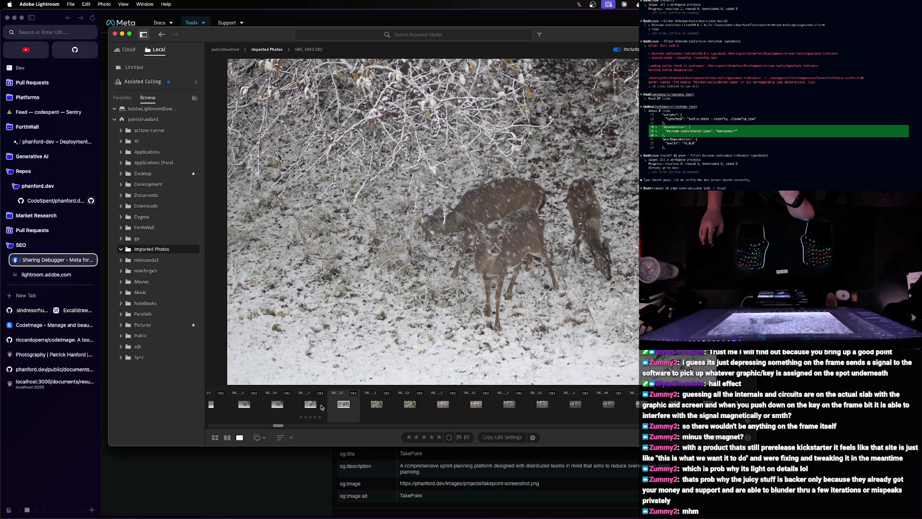
- Compare the snowy deer shots from the filmstrip: walking deer, two grazing deer, single-deer portrait
left_click(310, 405)
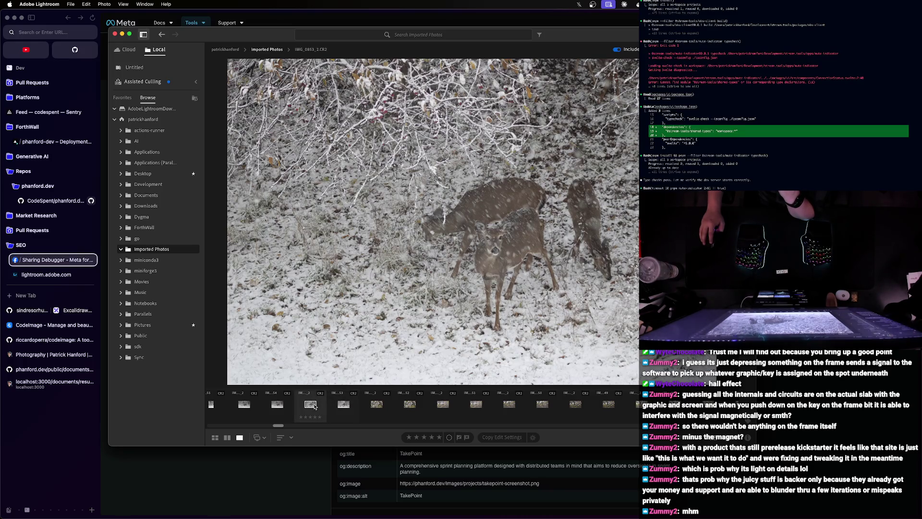
left_click(281, 408)
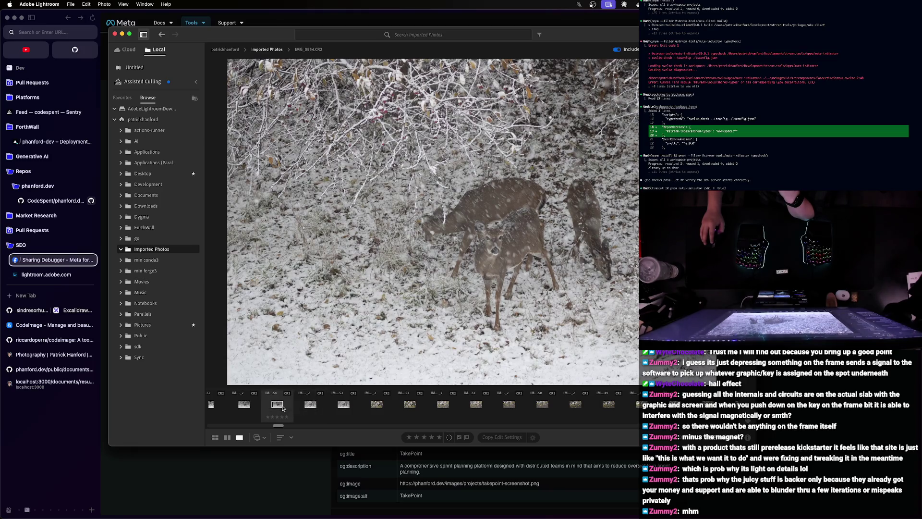
left_click(244, 407)
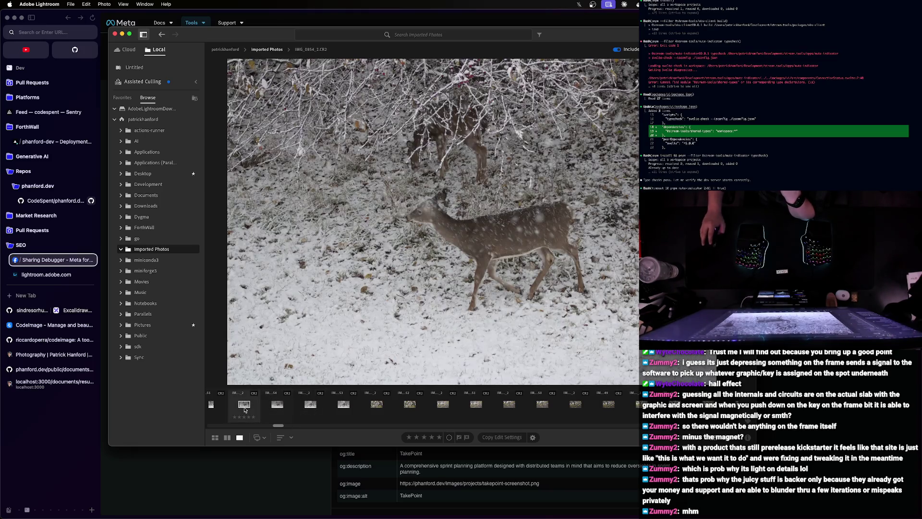
left_click(369, 407)
left_click(344, 407)
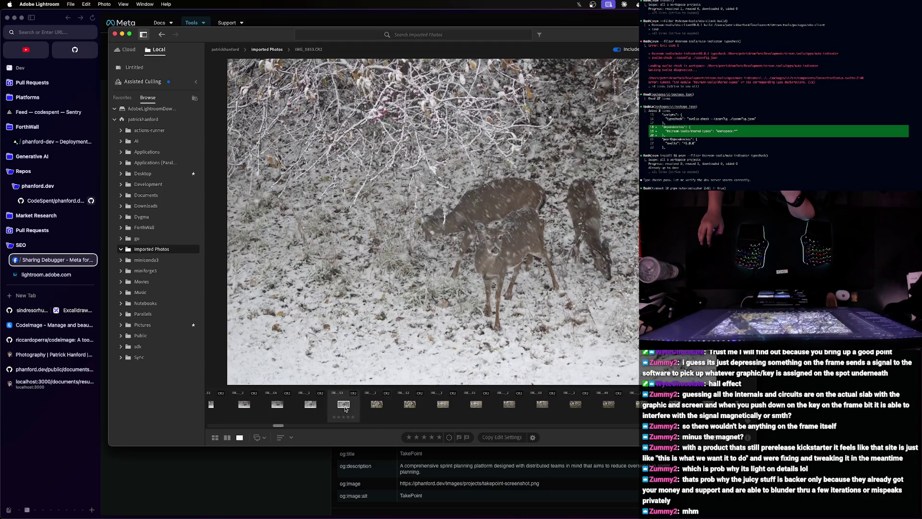
left_click(246, 408)
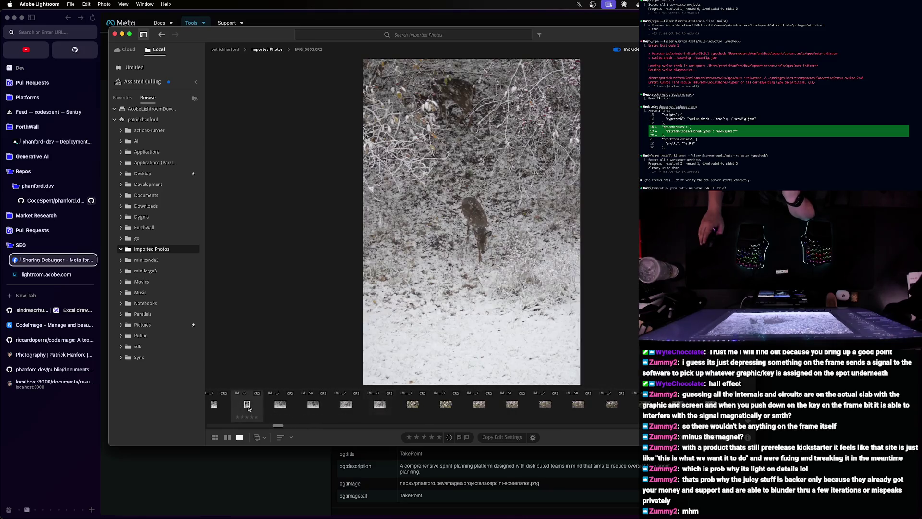
- Check the portrait grazing-deer shots and land on the close-up IMG_0857
key("Right")
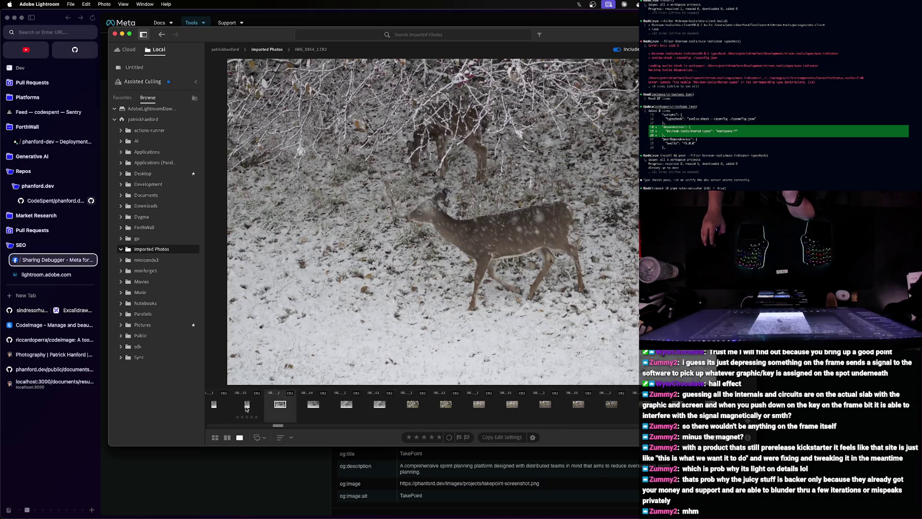
left_click(246, 408)
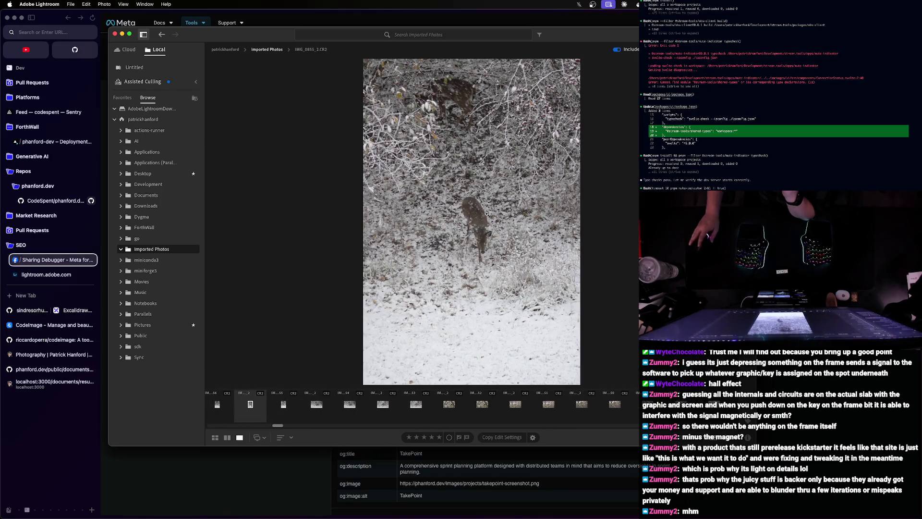
left_click(219, 405)
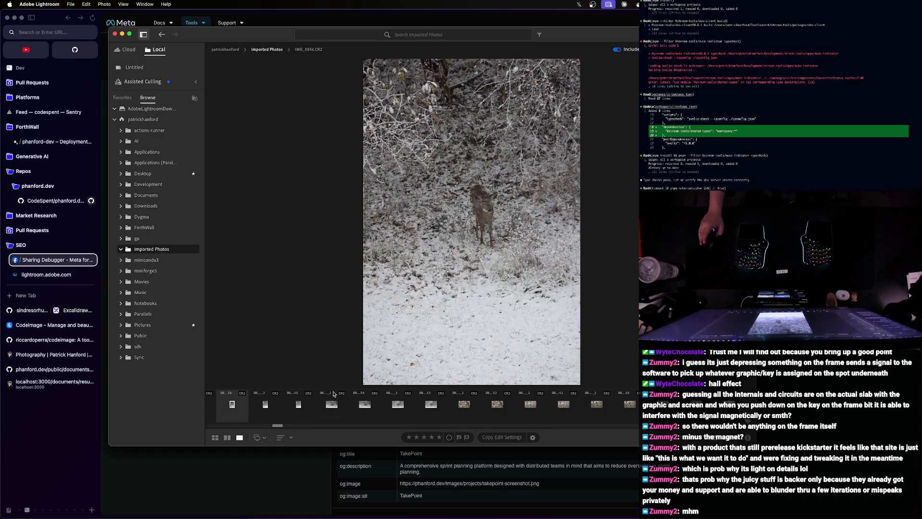
left_click(231, 405)
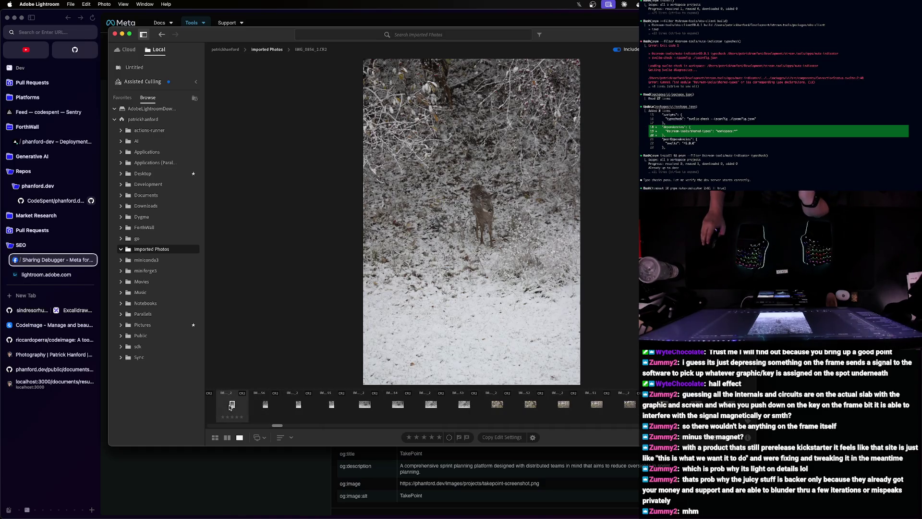
left_click(231, 405)
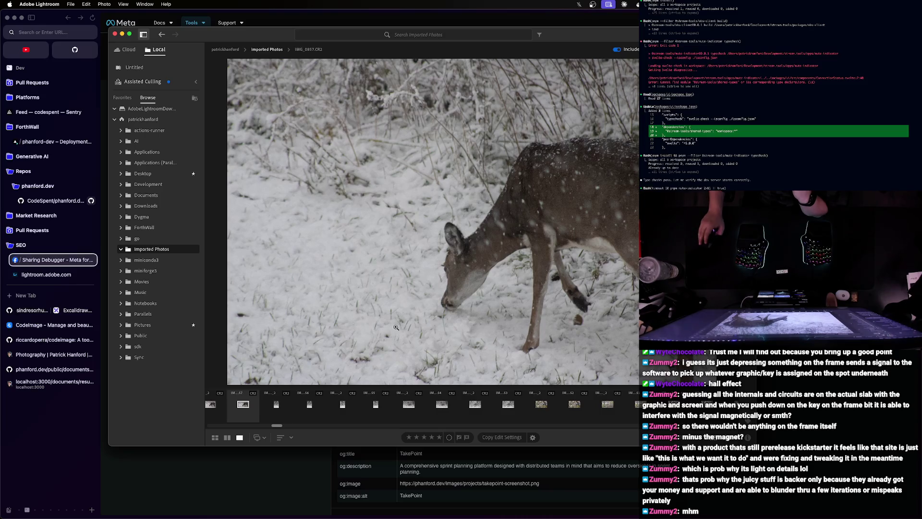
- Compare the deer close-up with the foggy field, rate it five stars, and dismiss the XMP notice
left_click(237, 404)
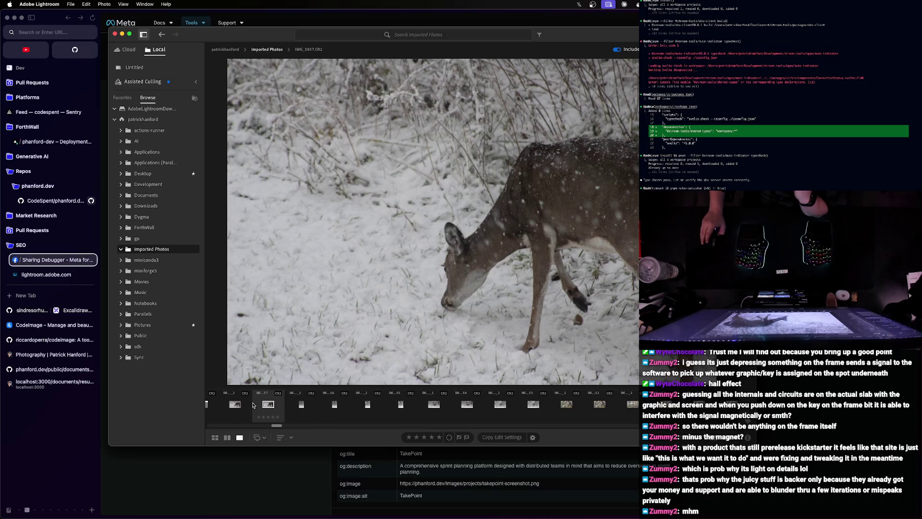
left_click(229, 405)
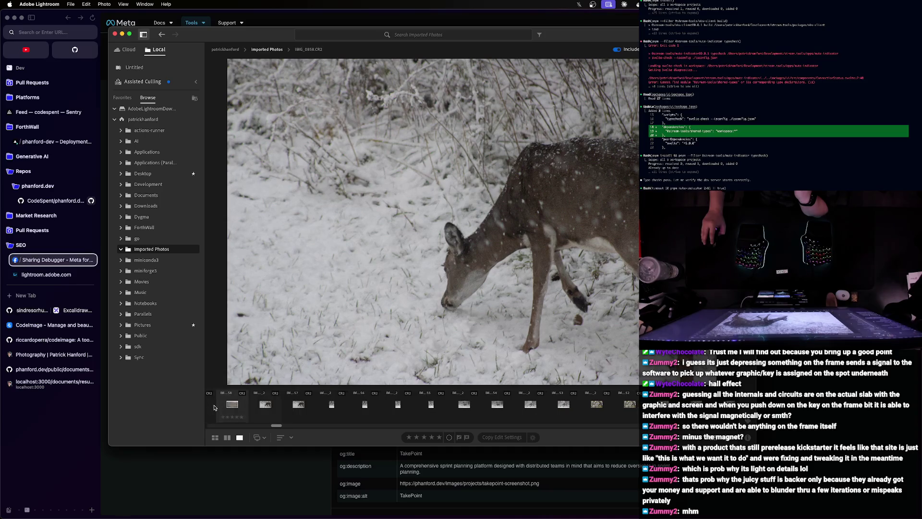
left_click(253, 407)
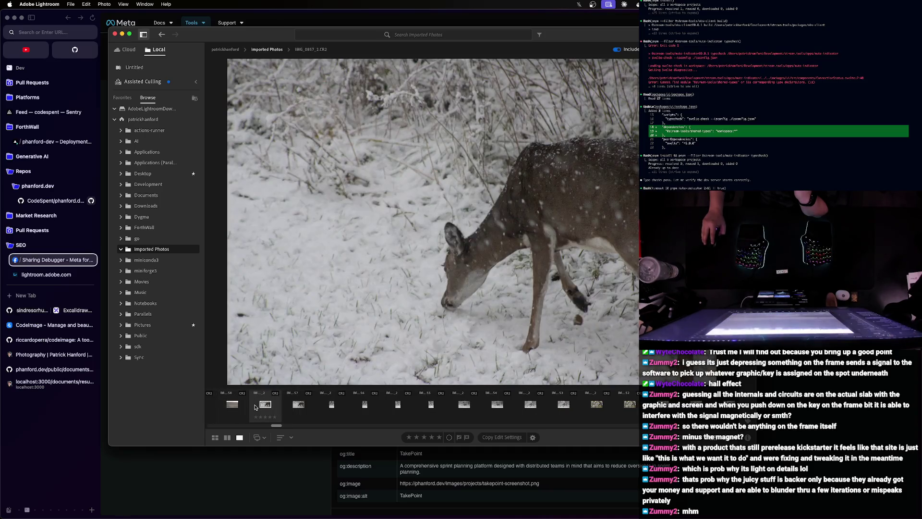
left_click(273, 417)
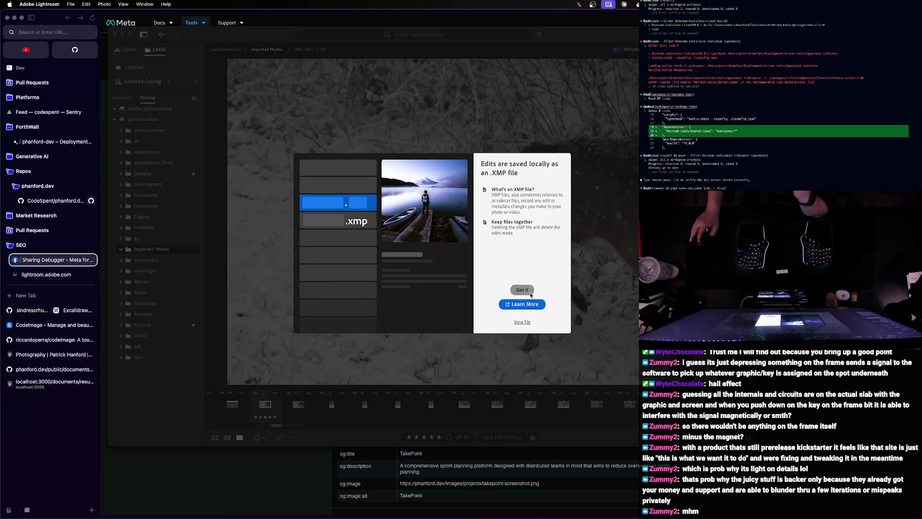
left_click(522, 290)
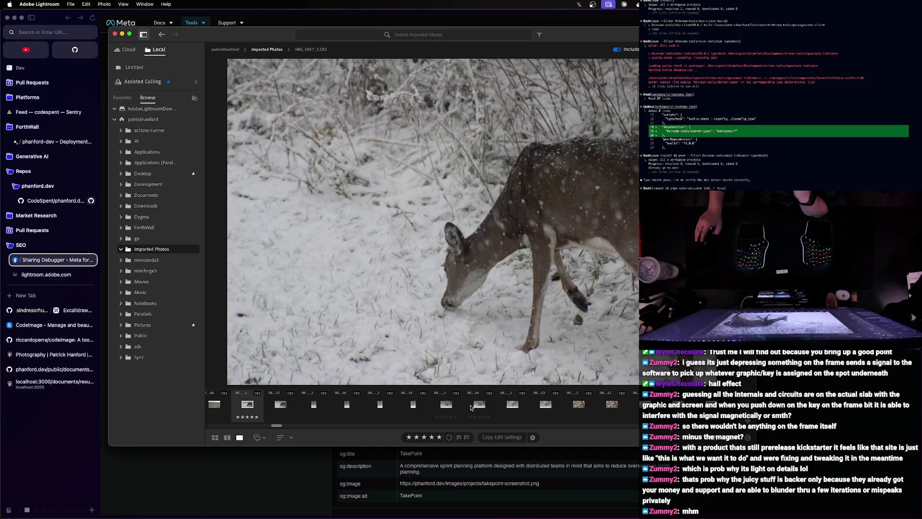
left_click_drag(277, 426, 277, 419)
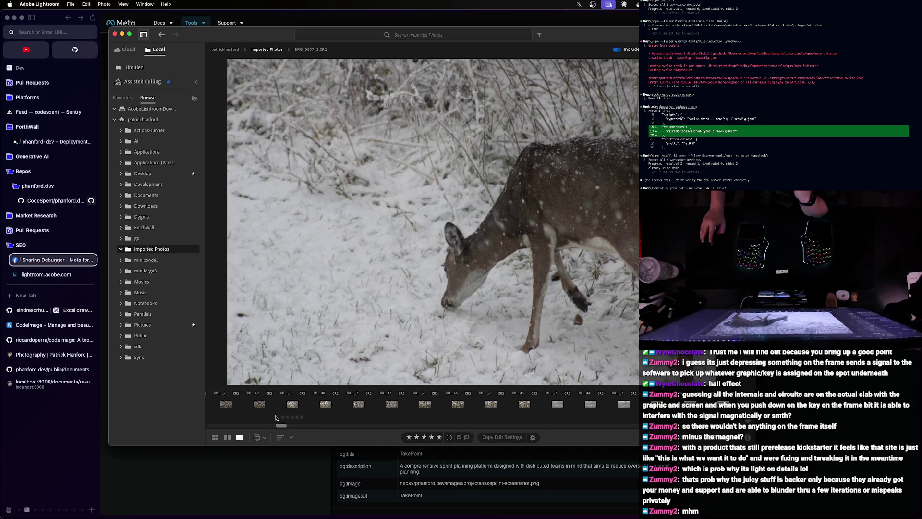
left_click(292, 406)
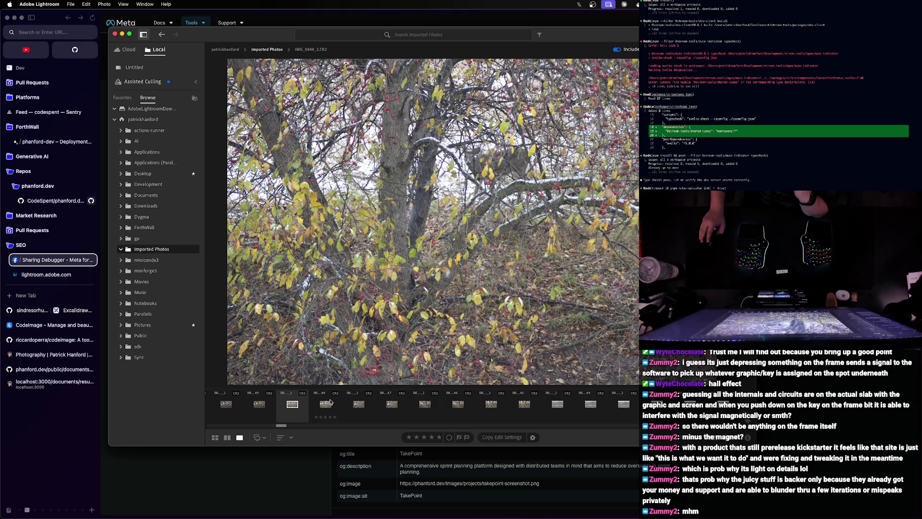
- Step through the tree photos including IMG_0346 toward the foggy field
left_click(355, 407)
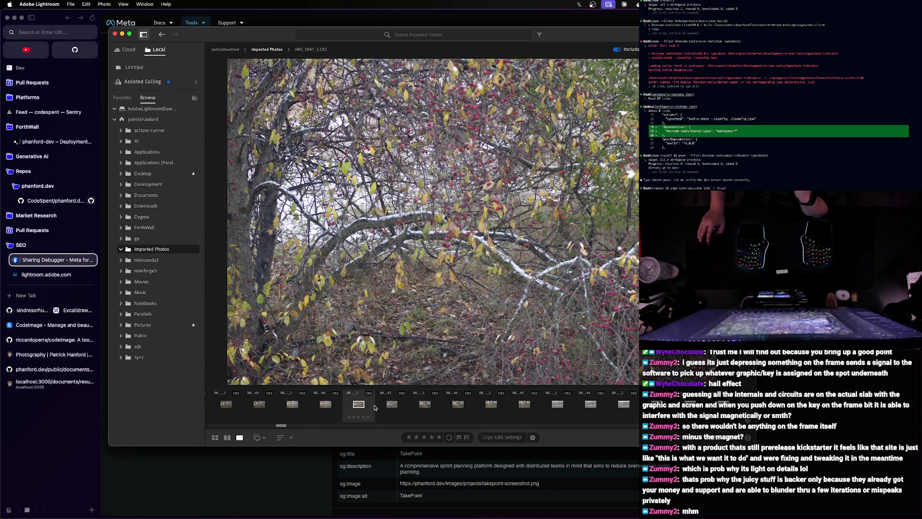
left_click(393, 404)
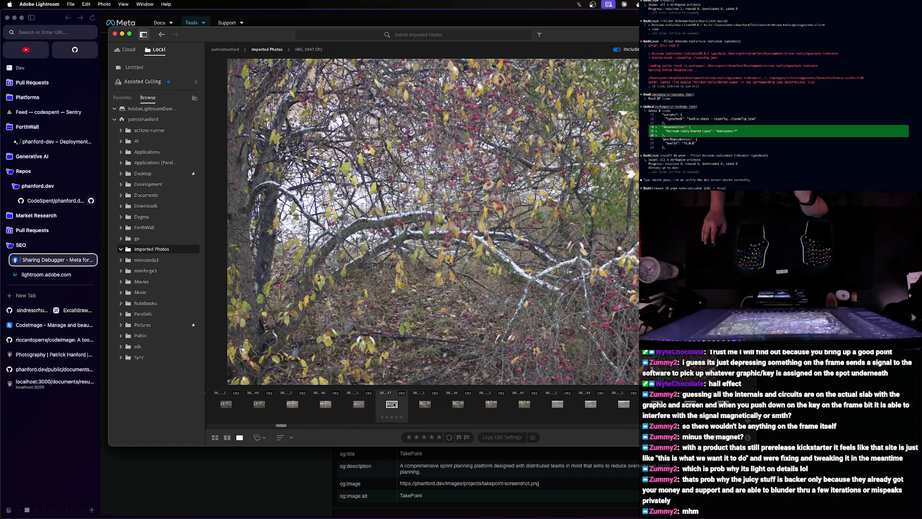
left_click(427, 405)
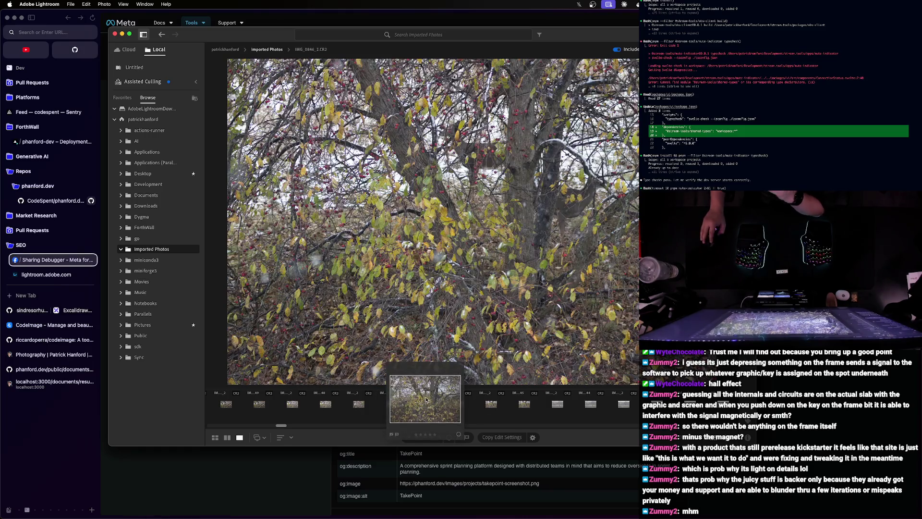
left_click(459, 404)
- Pass the foggy field with trees and select IMG_0837, the dark treeline under cloudy sky
left_click(492, 403)
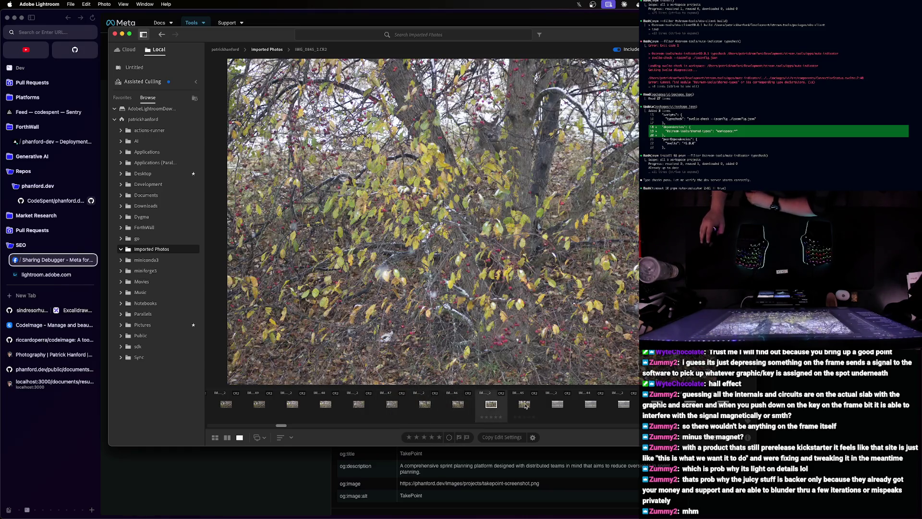
left_click(557, 406)
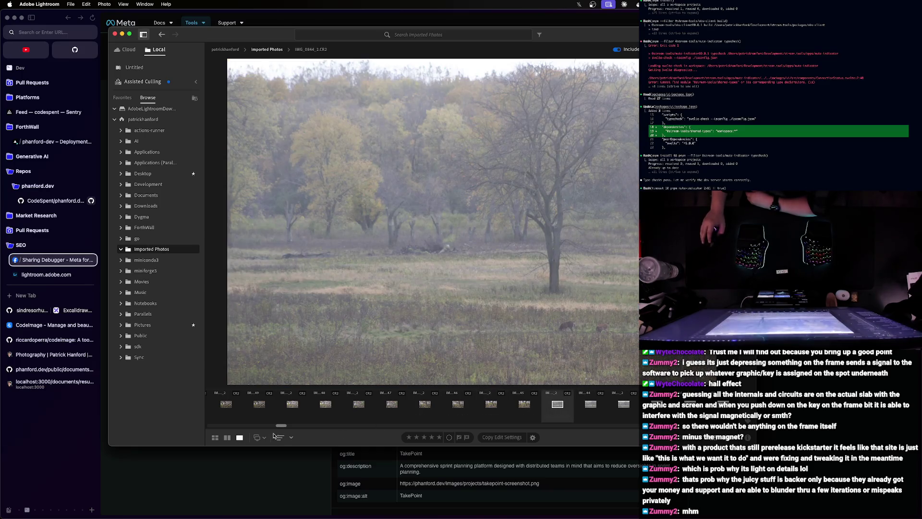
left_click_drag(281, 427, 287, 426)
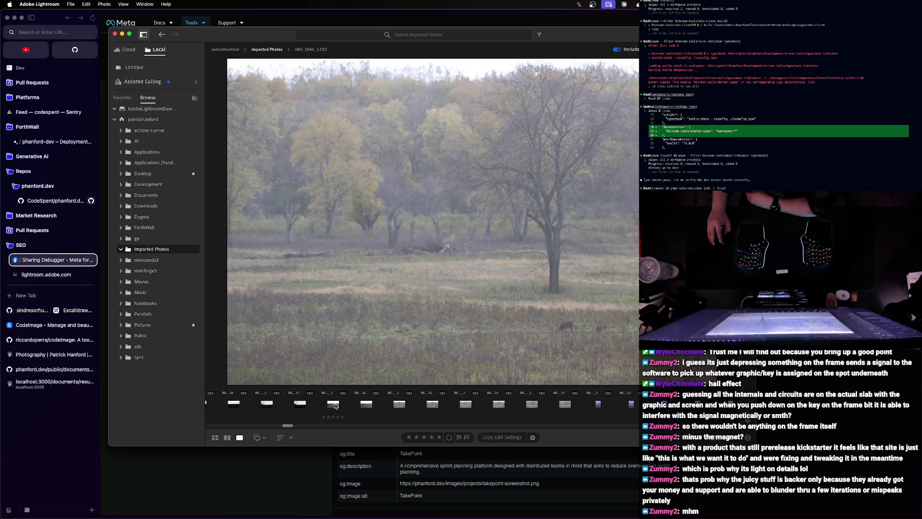
left_click(339, 405)
left_click(295, 407)
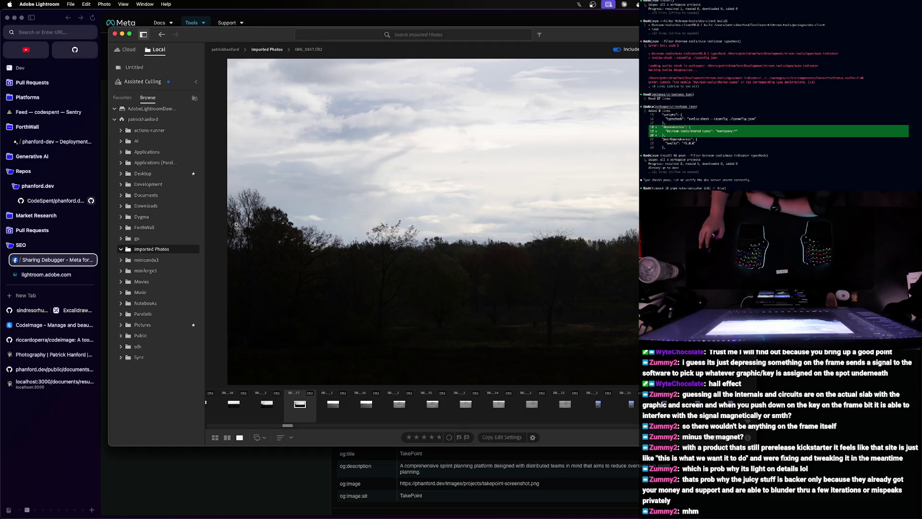
- Rate the cloudy treeline photo two stars, dismiss the notice, and select the portrait yellow tree under stormy sky
left_click(267, 403)
left_click(293, 405)
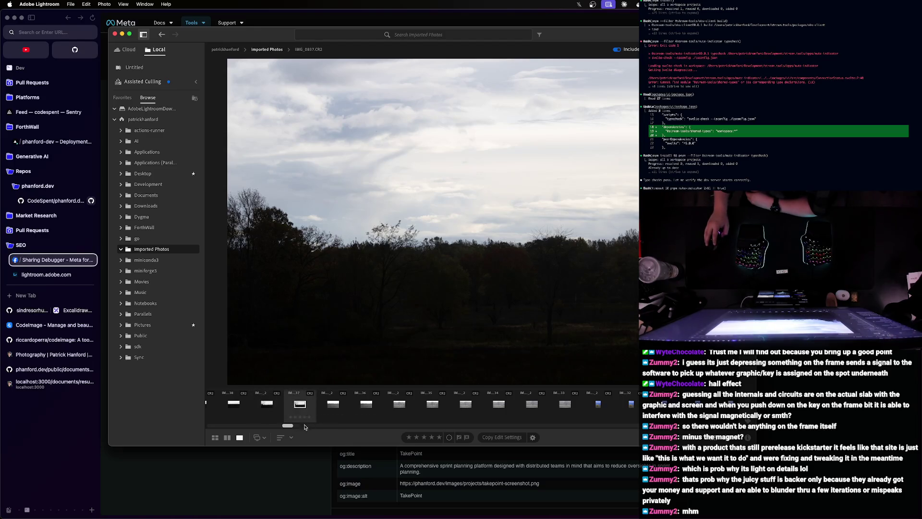
left_click(296, 417)
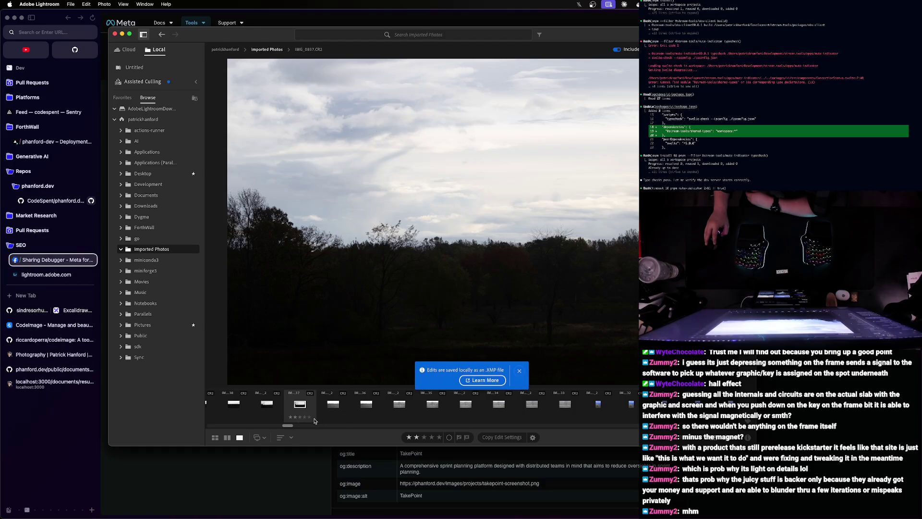
left_click(520, 369)
left_click_drag(286, 428, 289, 428)
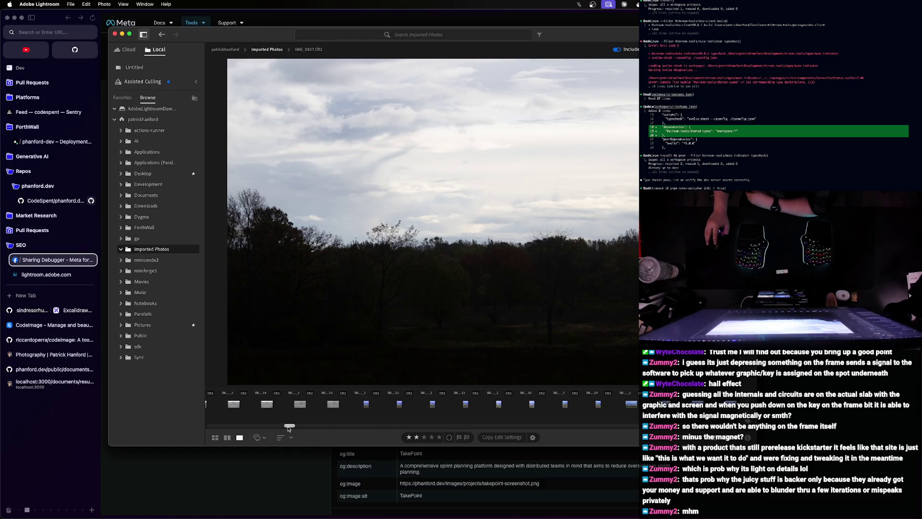
left_click(305, 410)
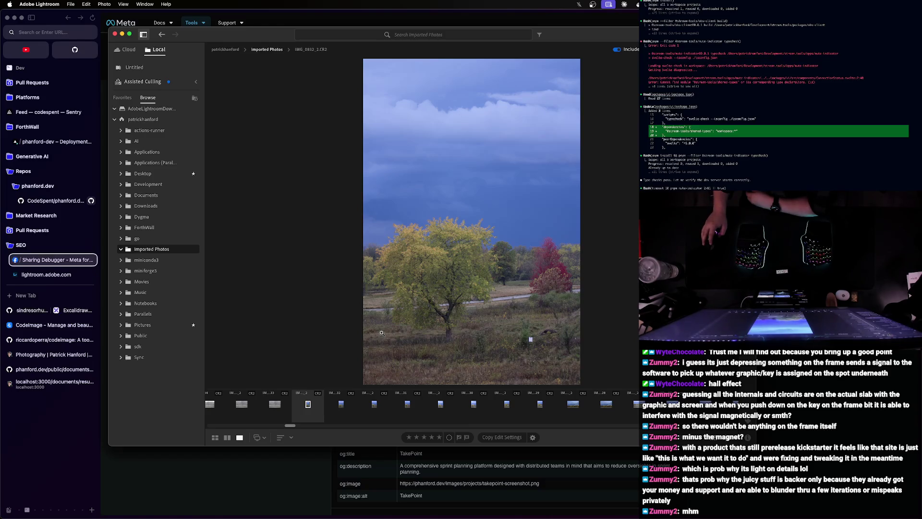
- Rate the portrait tree photo four stars and glance at the following two photos
left_click(310, 417)
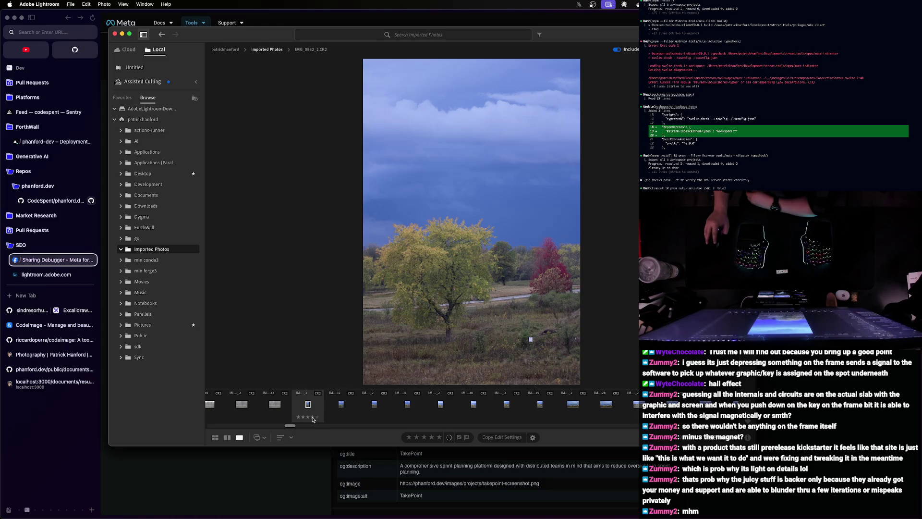
left_click(340, 407)
left_click(365, 404)
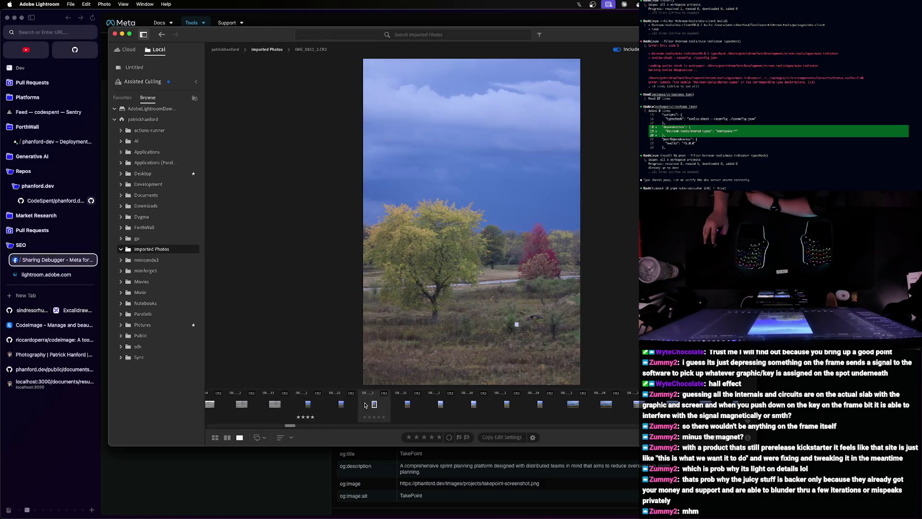
left_click(332, 408)
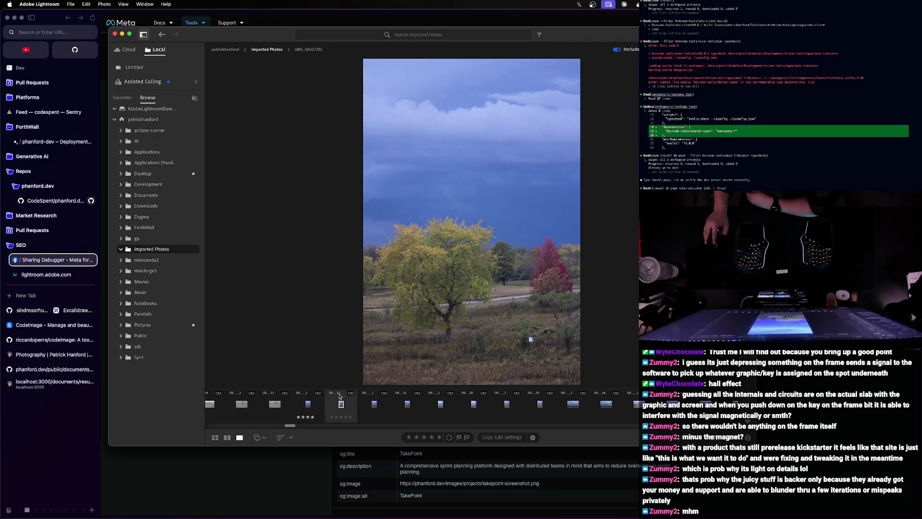
scroll(469, 409, "right", 2)
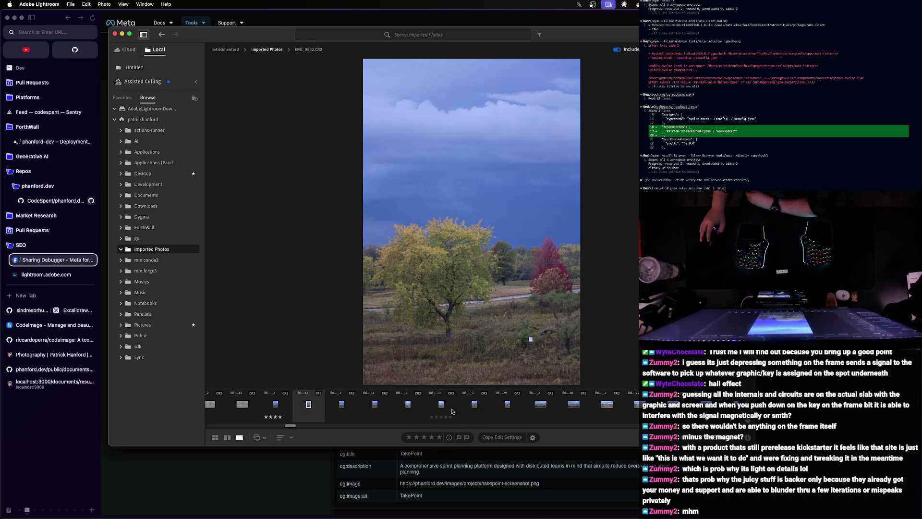
scroll(479, 410, "right", 1)
- Review the field-and-trees landscapes around IMG_0627, ending on yellow branches against blue sky
left_click(509, 408)
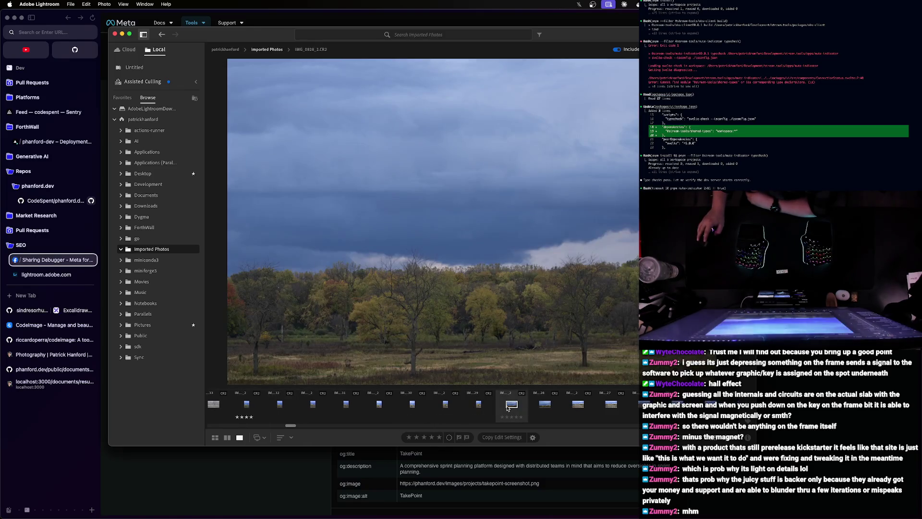
scroll(509, 407, "right", 1)
scroll(507, 408, "right", 1)
scroll(507, 408, "right", 1)
scroll(508, 407, "right", 1)
scroll(497, 407, "right", 1)
scroll(486, 408, "right", 1)
scroll(476, 408, "right", 1)
left_click(474, 408)
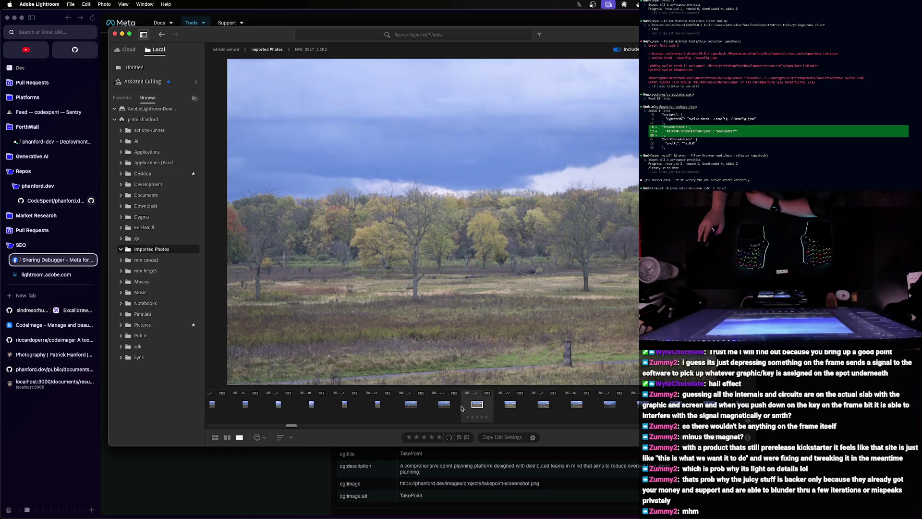
left_click(473, 406)
left_click(509, 405)
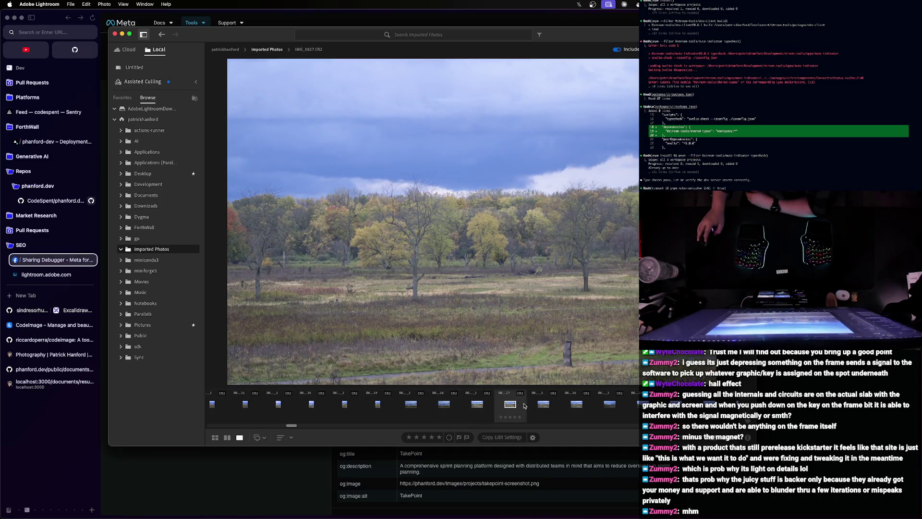
left_click(541, 407)
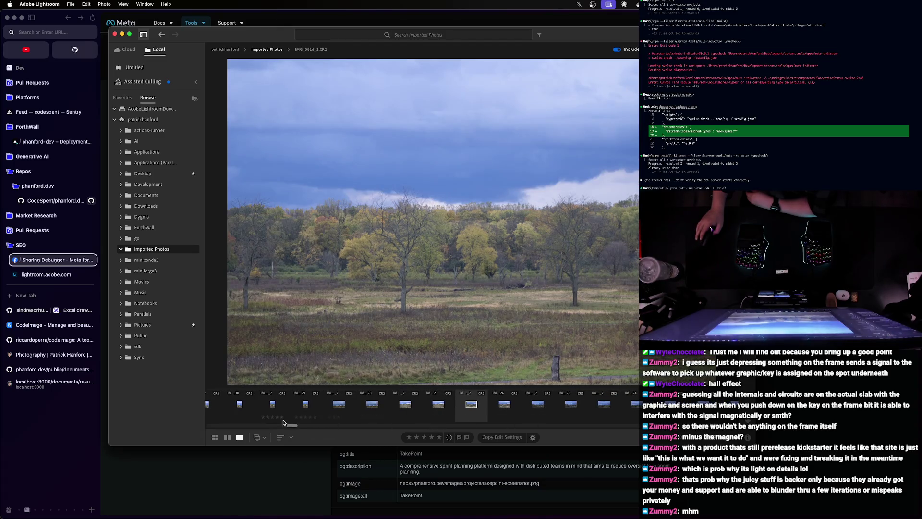
left_click_drag(284, 423, 297, 425)
- Review the tree-branch shots against blue sky, including both portrait variants
left_click(346, 405)
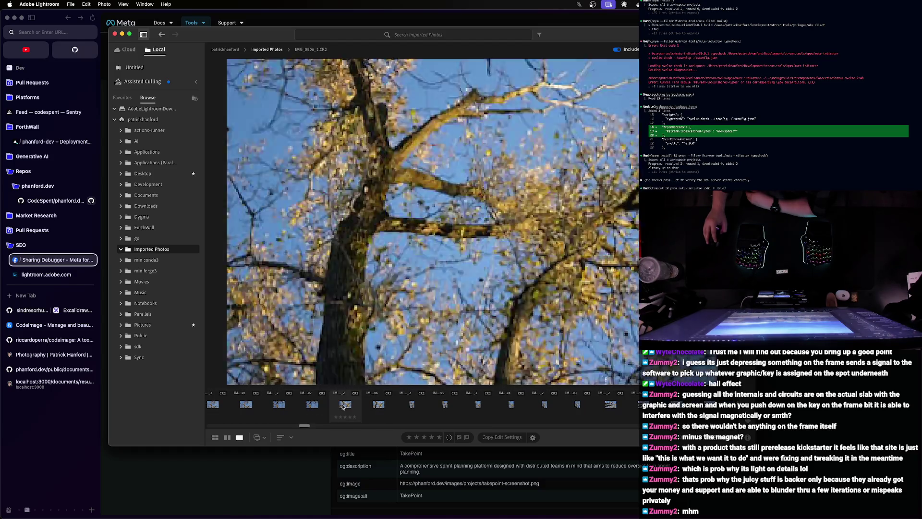
left_click(312, 405)
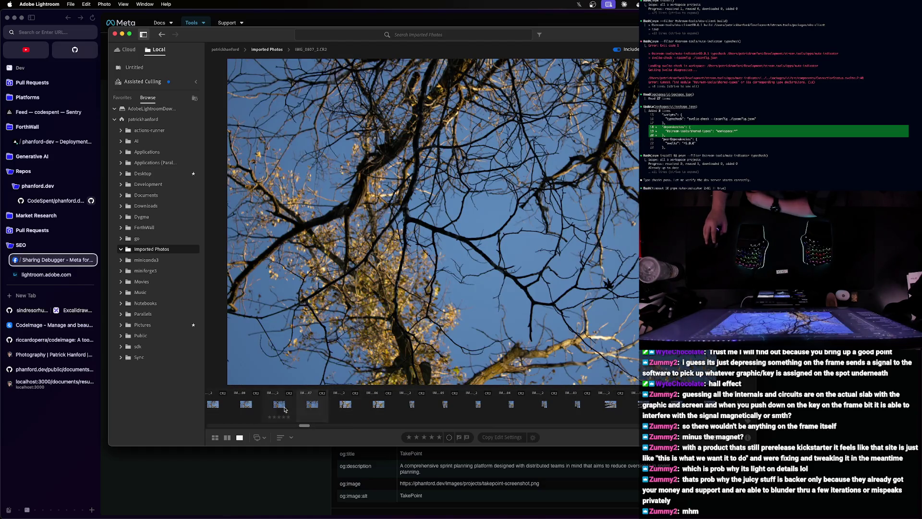
left_click(245, 404)
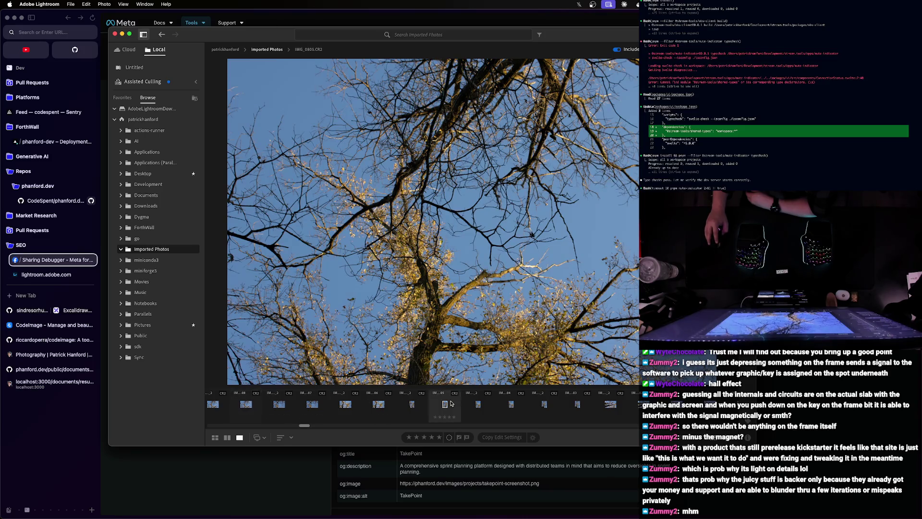
left_click(479, 406)
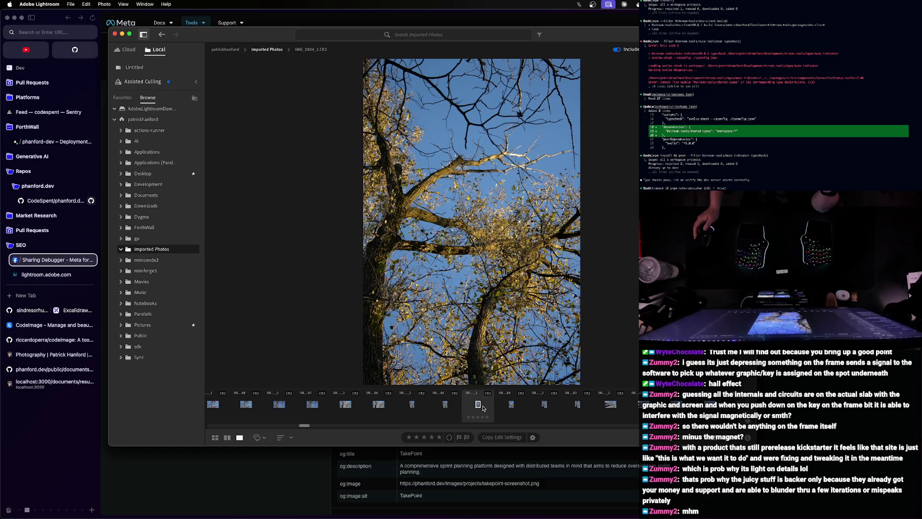
left_click(511, 404)
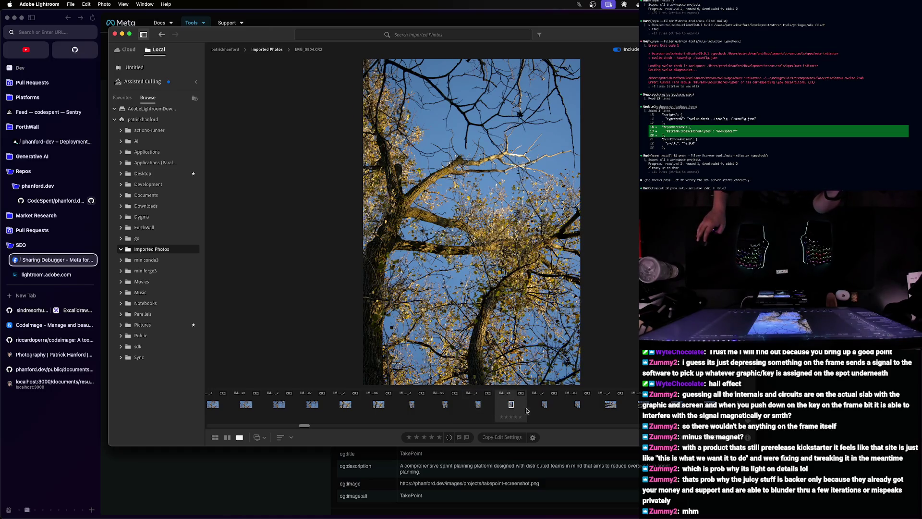
- Check the neighbouring tree shots and select IMG_0797, dark trees against the low sun
left_click(565, 406)
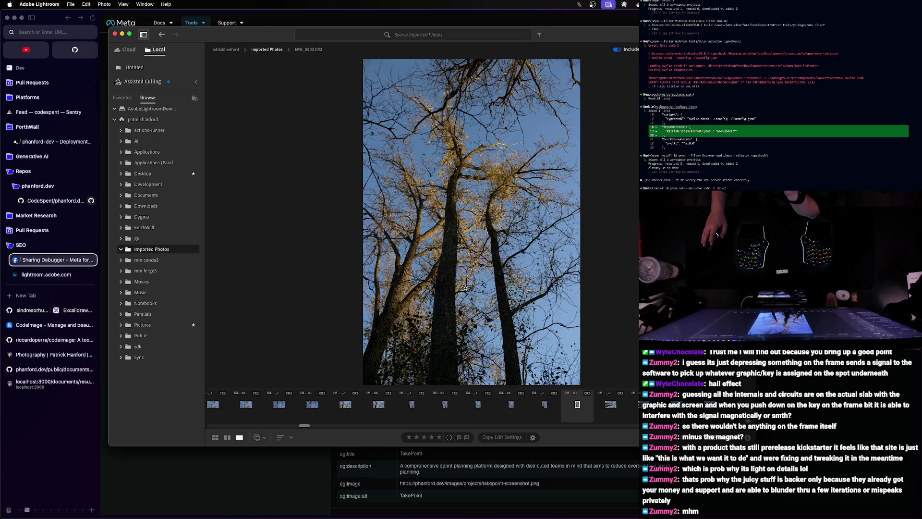
key("Right")
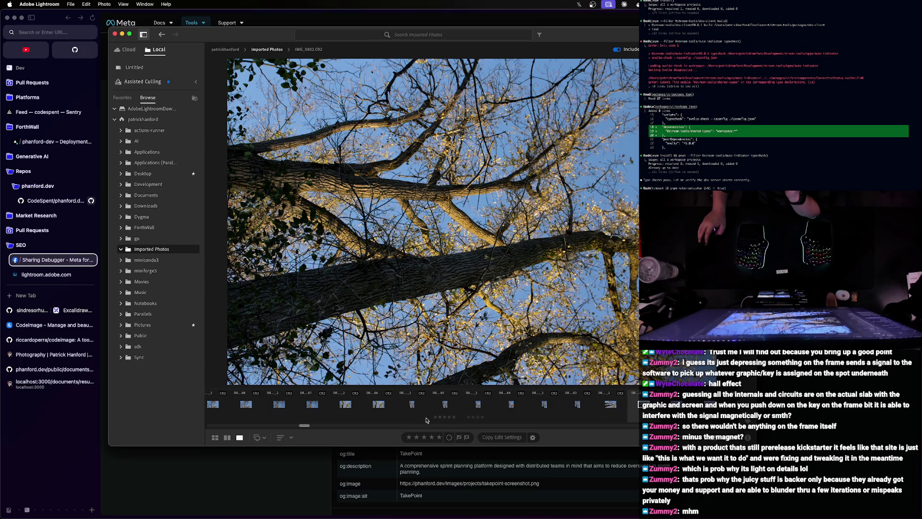
key("Left")
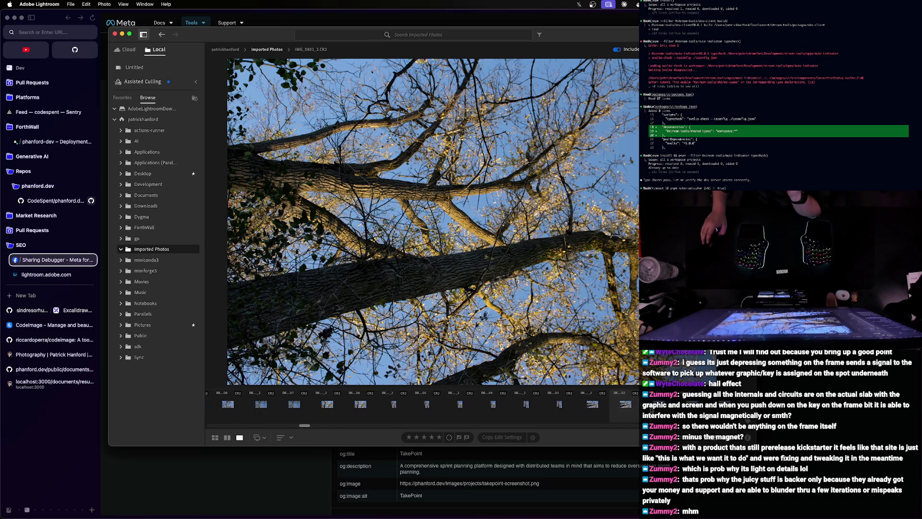
key("Left")
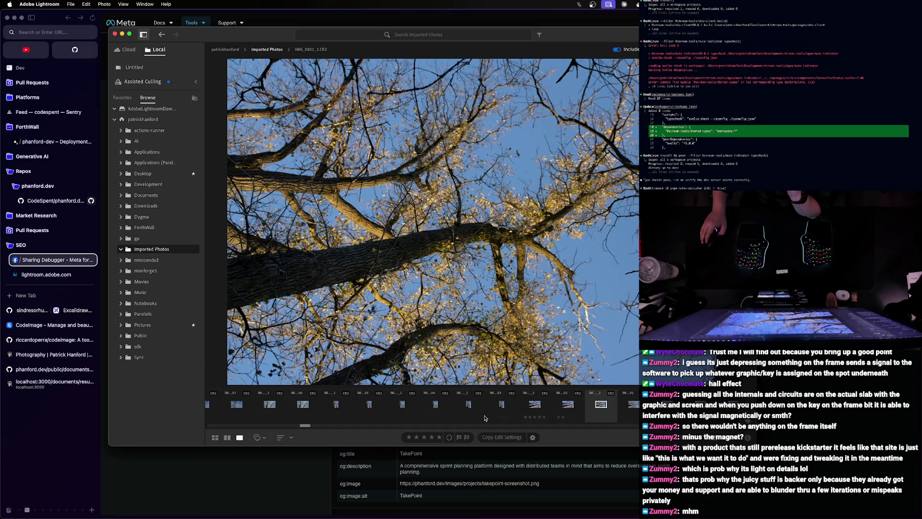
left_click_drag(298, 427, 307, 429)
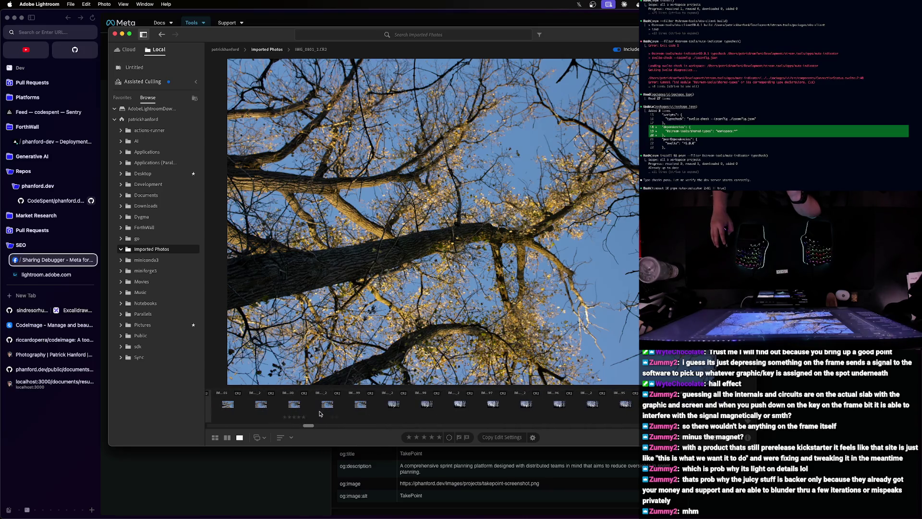
left_click(464, 409)
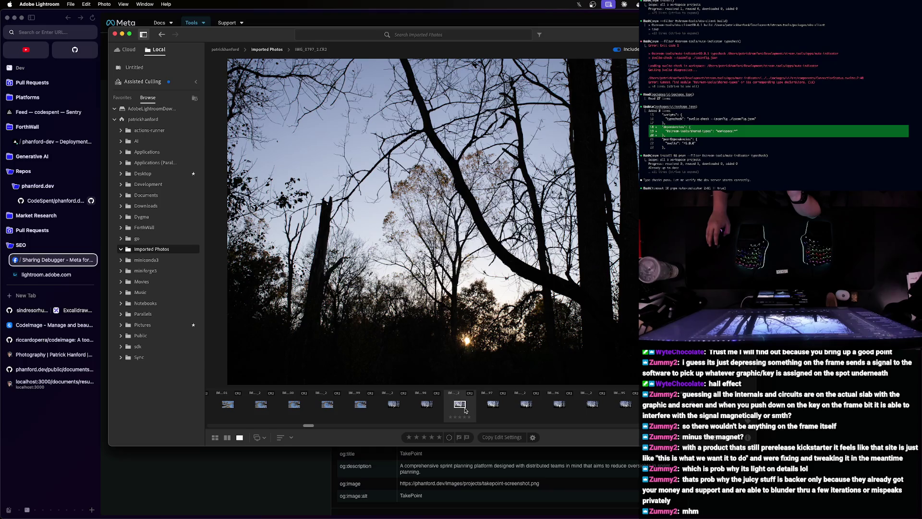
- Review the sunset forest photo IMG_0797 and the silhouetted-trees shots in the filmstrip
left_click(494, 405)
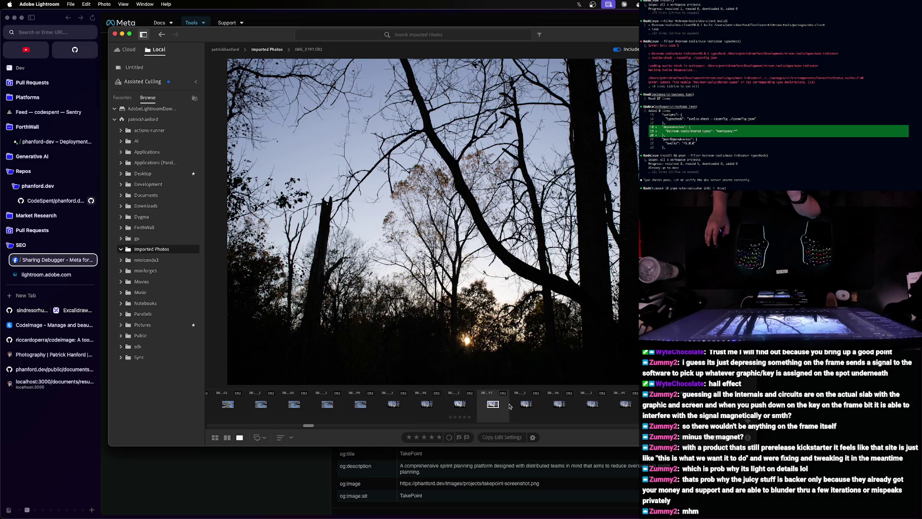
left_click(526, 405)
left_click(559, 405)
left_click(592, 405)
left_click(625, 406)
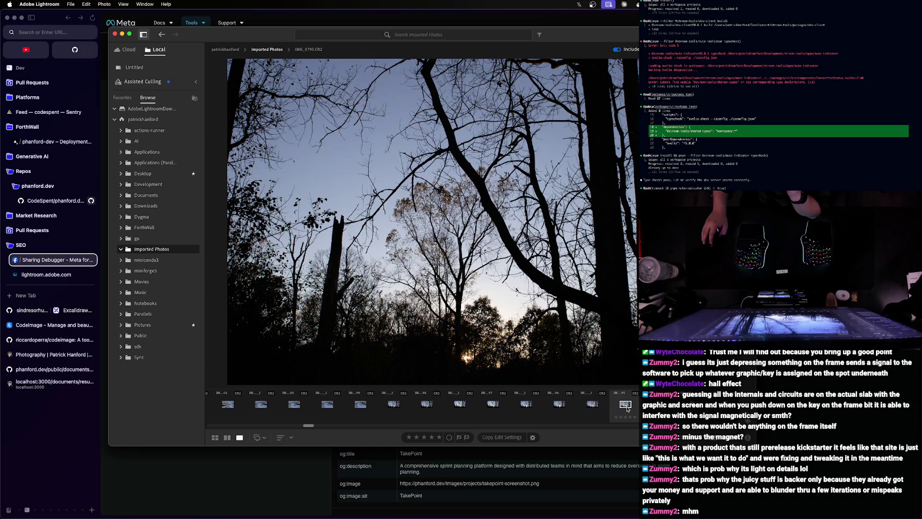
scroll(432, 407, "right", 5)
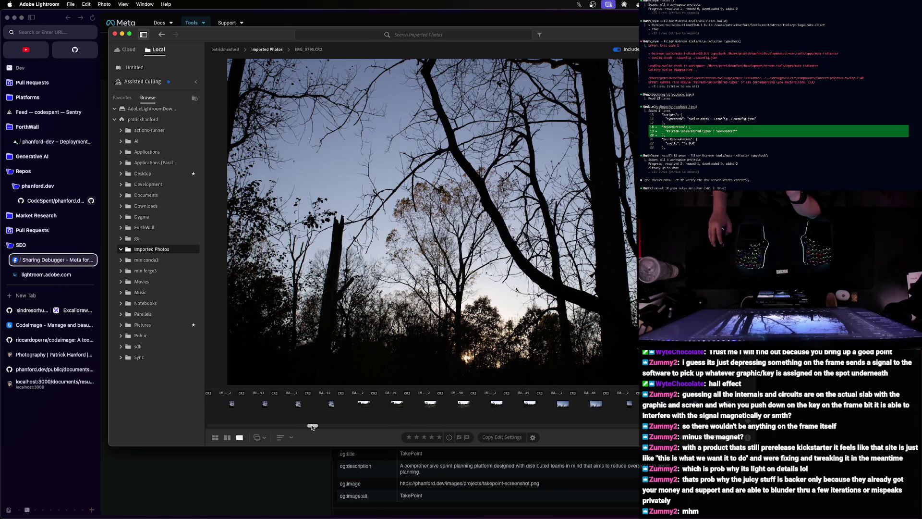
- Review the bare-trees portrait and the brighter and darker meadow shots
left_click(331, 406)
left_click(297, 406)
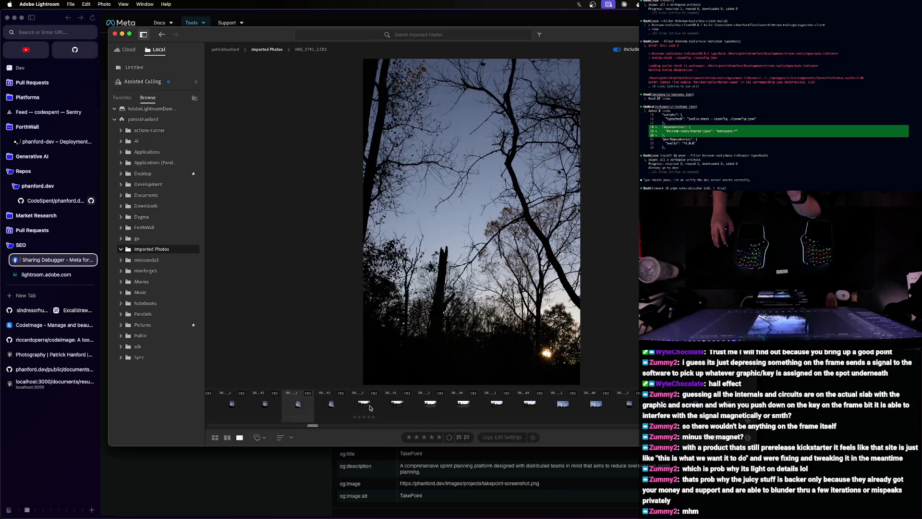
left_click(364, 405)
left_click(397, 406)
left_click(430, 405)
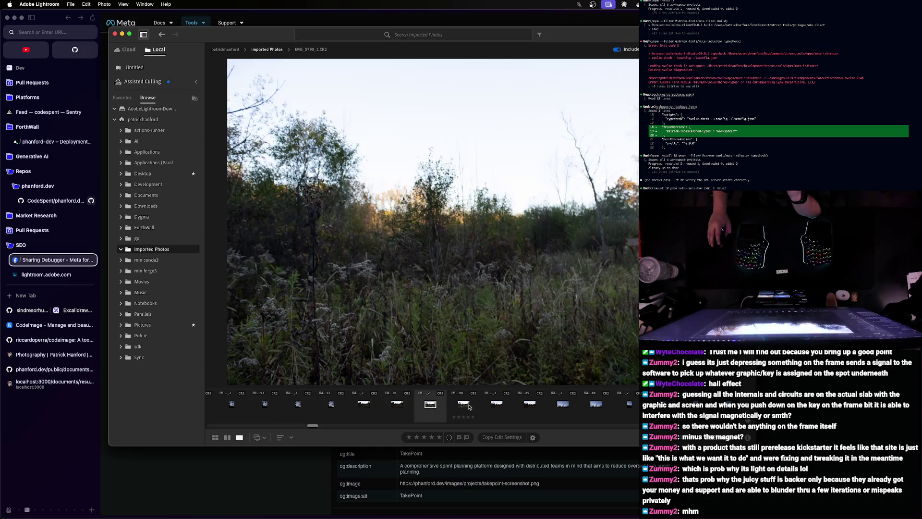
left_click(463, 405)
left_click(496, 406)
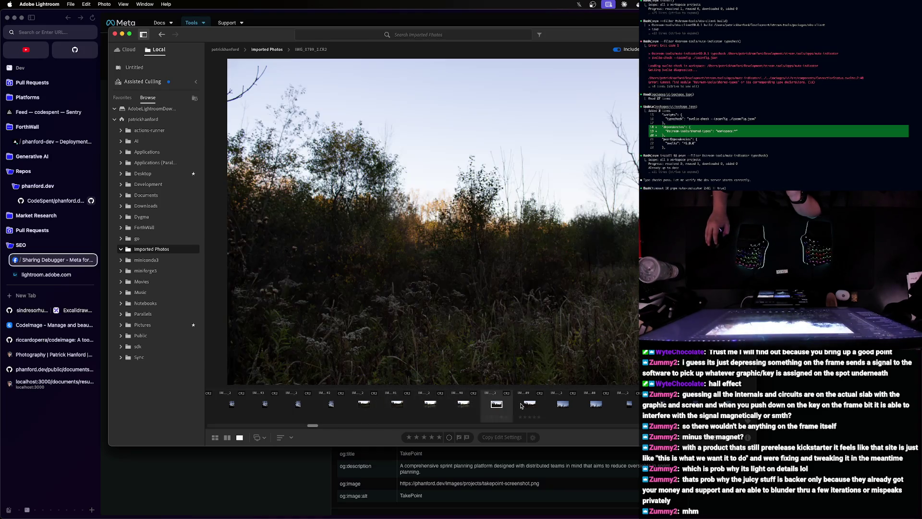
left_click(530, 406)
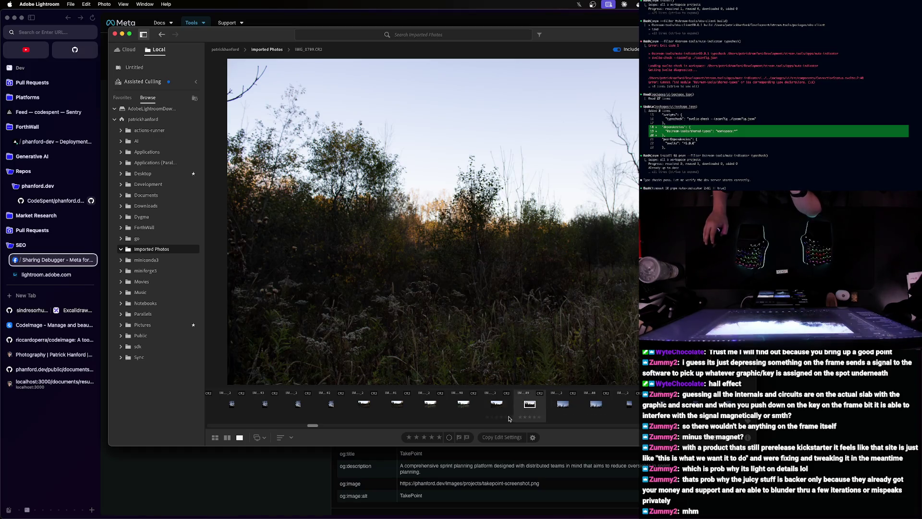
- Review the sky-and-bare-trees photos and the landscape sunset shot
left_click(560, 405)
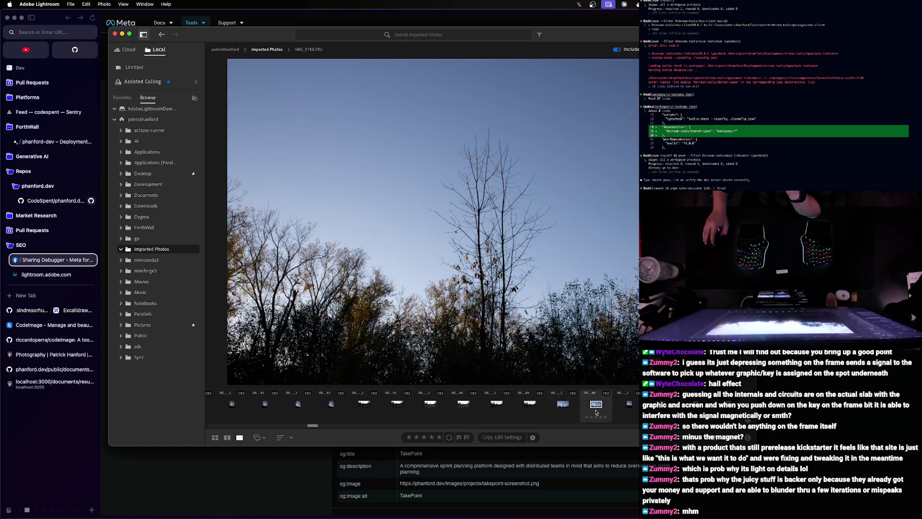
left_click(595, 406)
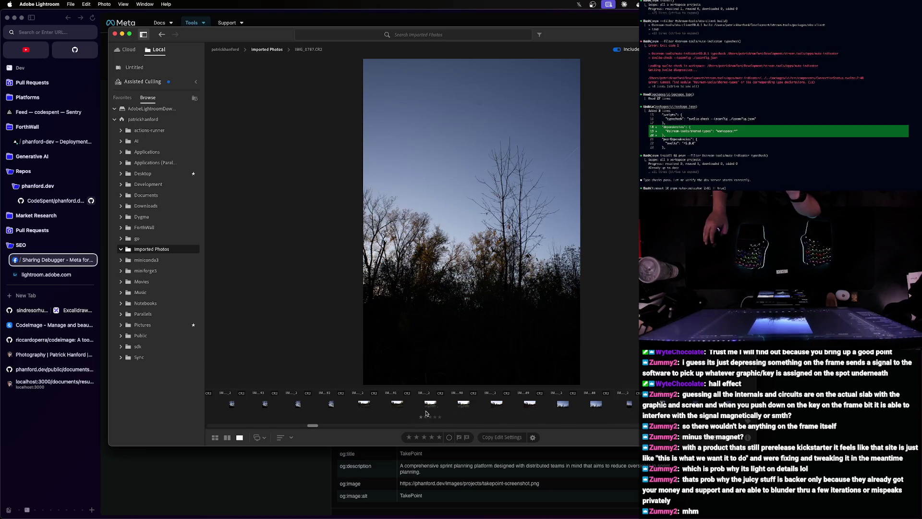
key("Left")
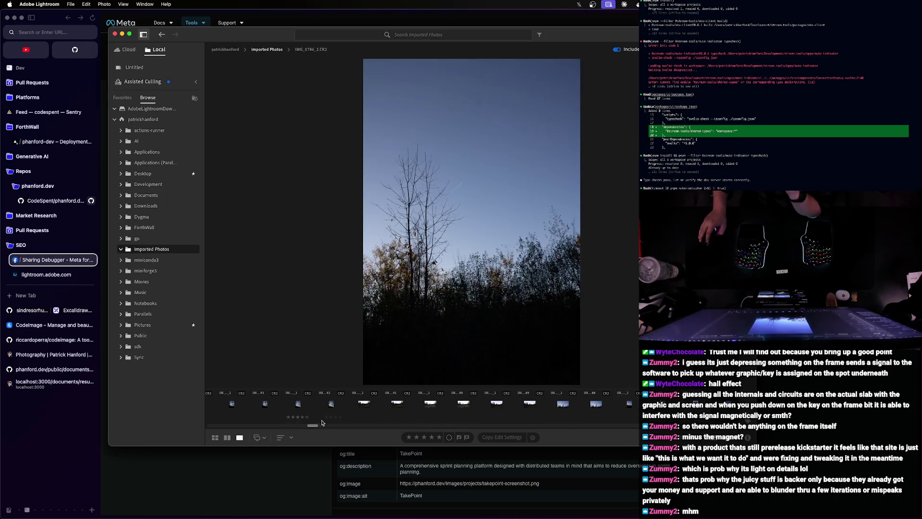
left_click_drag(313, 426, 322, 428)
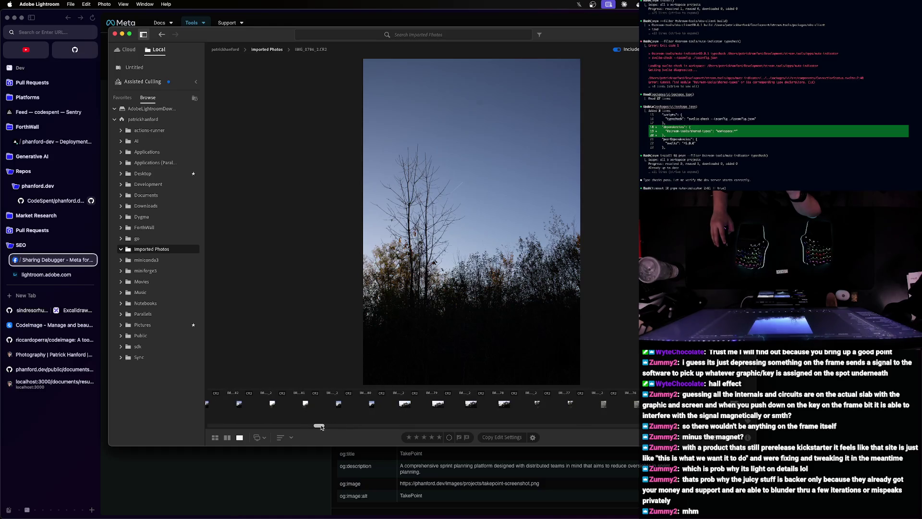
left_click(471, 404)
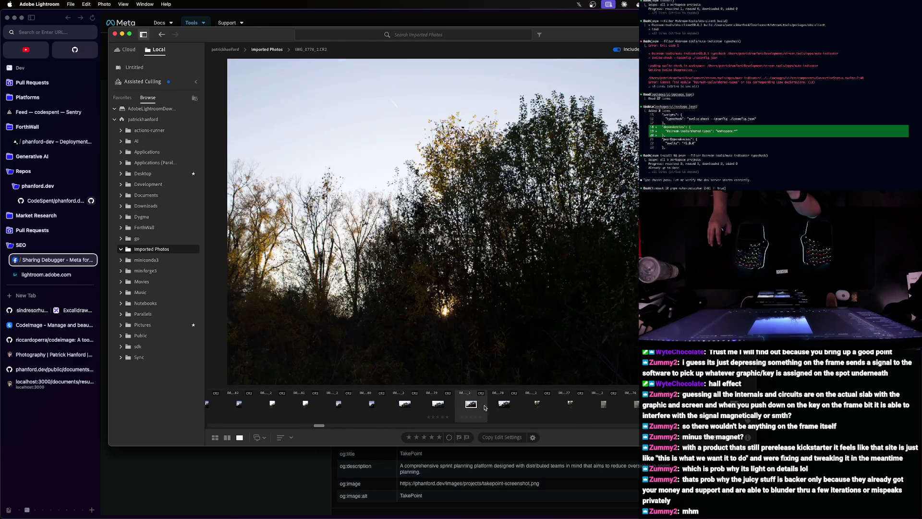
left_click(504, 403)
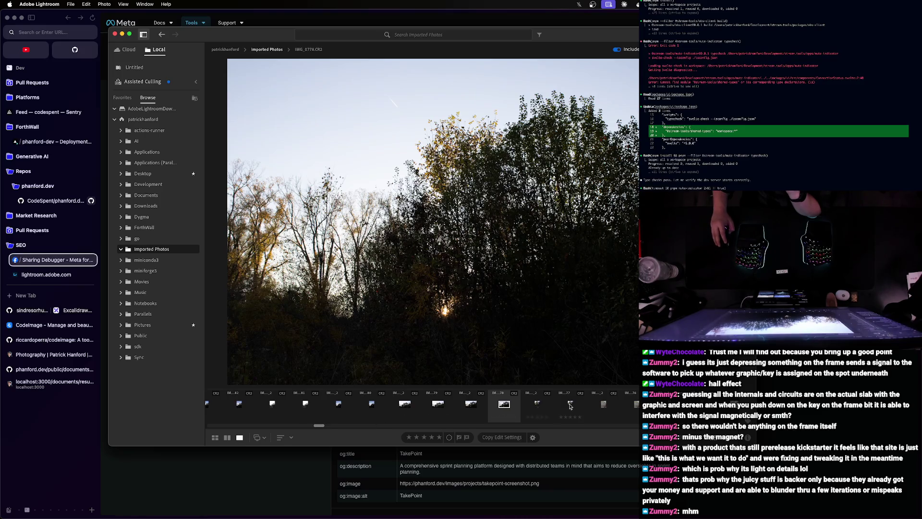
key("Right")
- Review the portrait forest shots and compare the series of tree-trunk photos
left_click(537, 406)
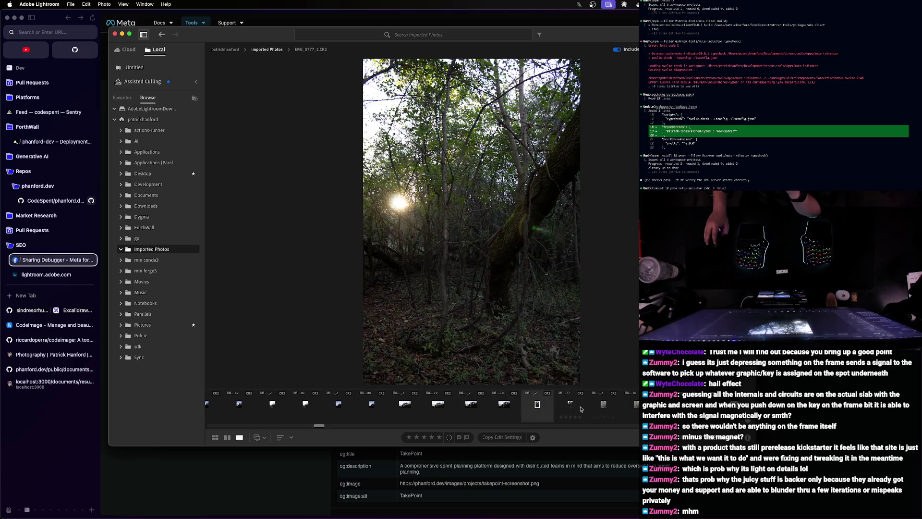
left_click(603, 406)
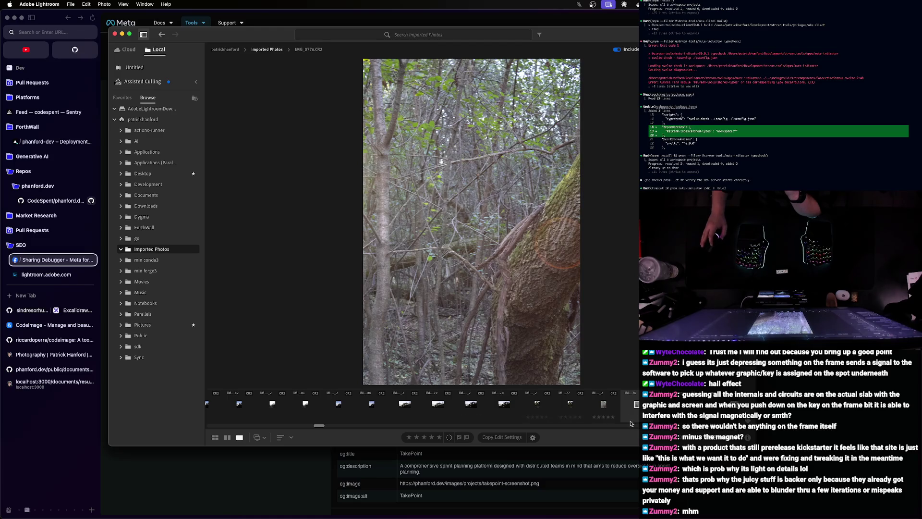
key("Left")
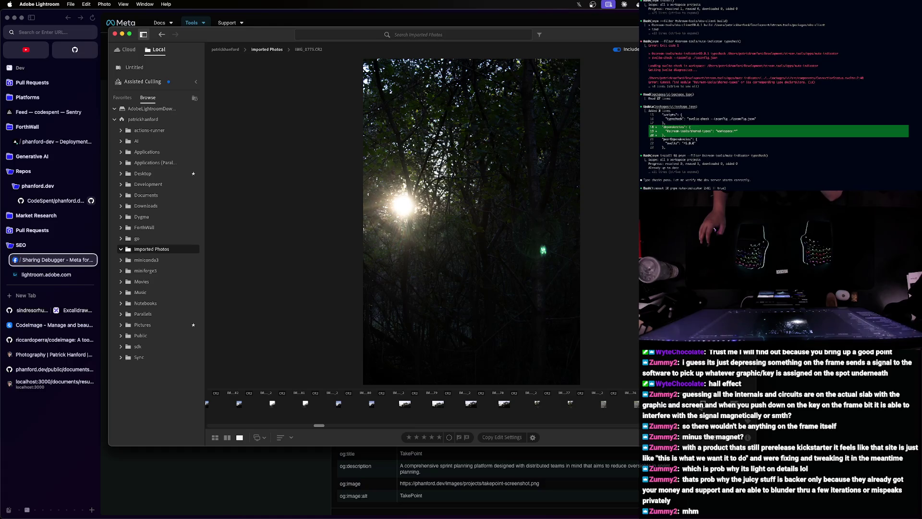
scroll(320, 427, "right", 3)
left_click_drag(320, 427, 324, 427)
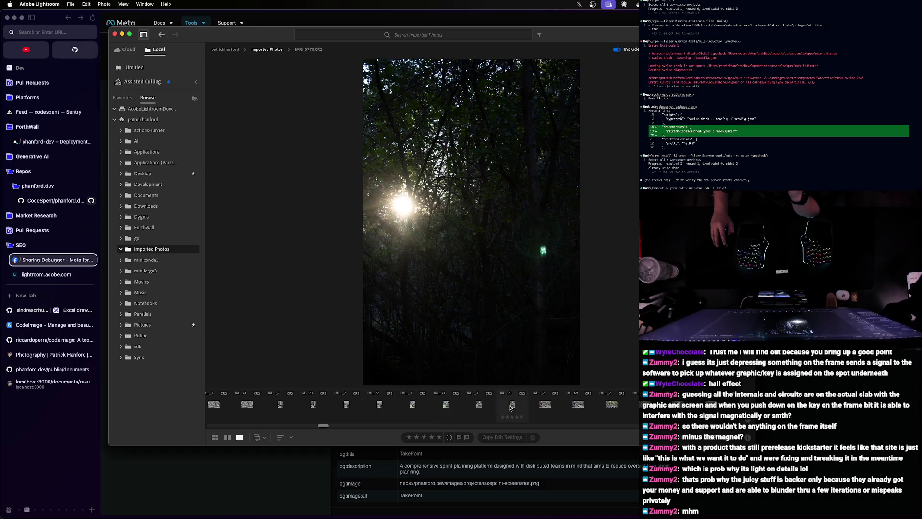
left_click(511, 407)
left_click(478, 407)
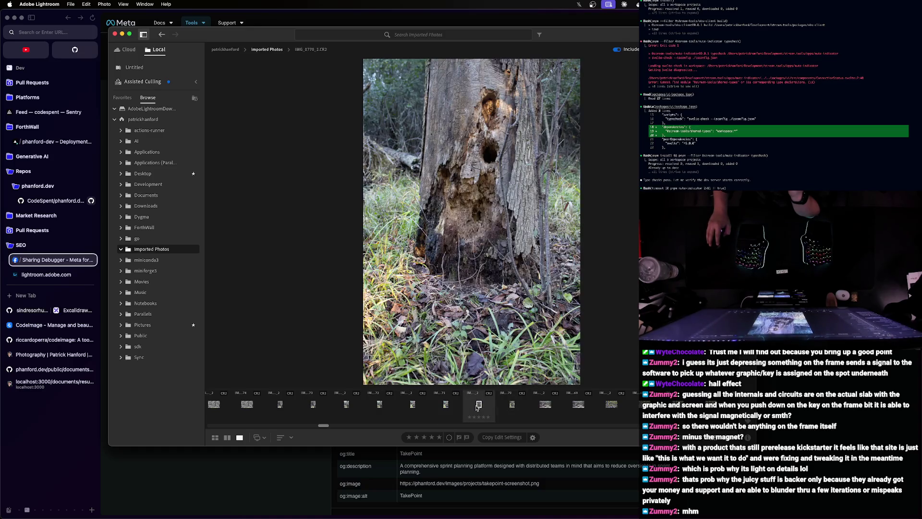
left_click(445, 407)
left_click(407, 407)
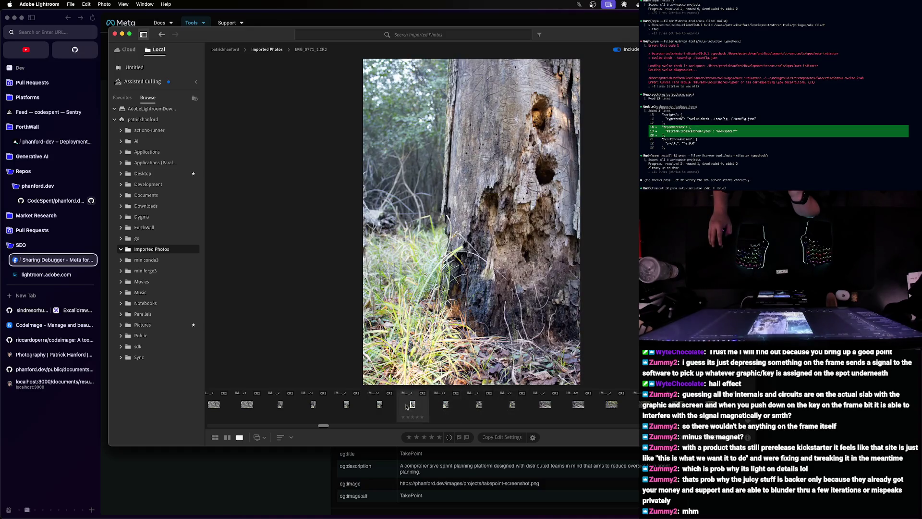
left_click(379, 407)
left_click(346, 407)
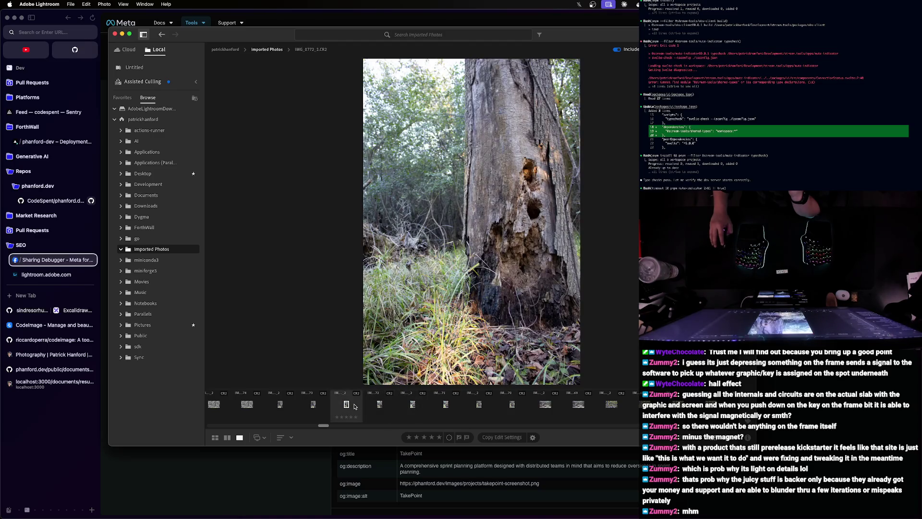
- Review the fallen-logs, dense-forest and open-forest photos
left_click(580, 406)
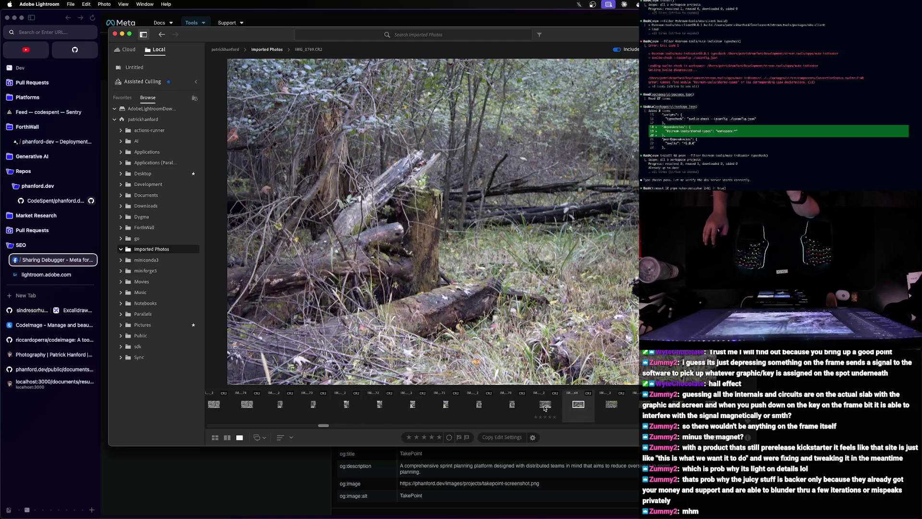
left_click(544, 407)
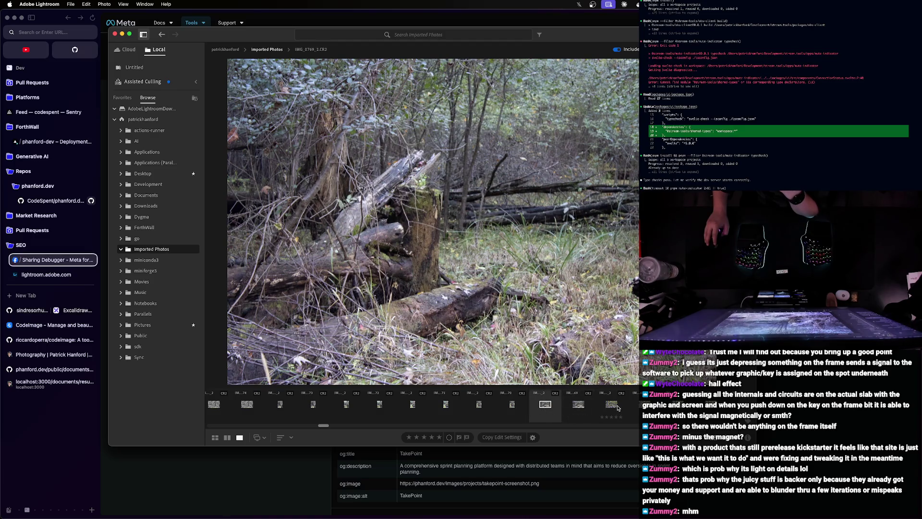
left_click(616, 407)
left_click(633, 407)
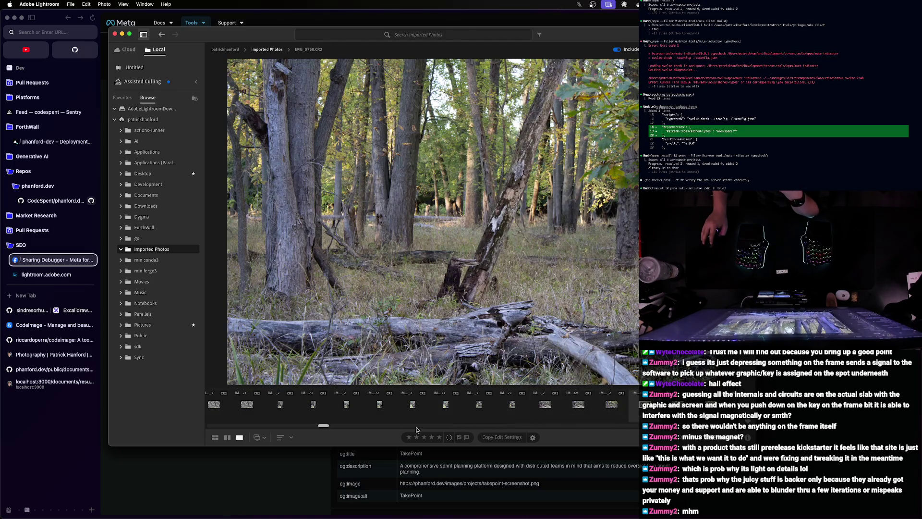
key("Left")
left_click_drag(323, 426, 327, 426)
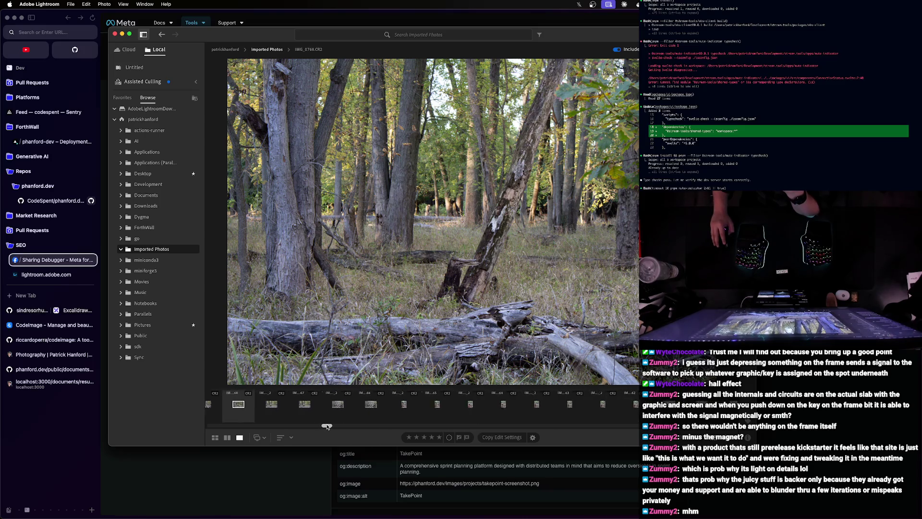
left_click(341, 405)
left_click(308, 407)
left_click(274, 406)
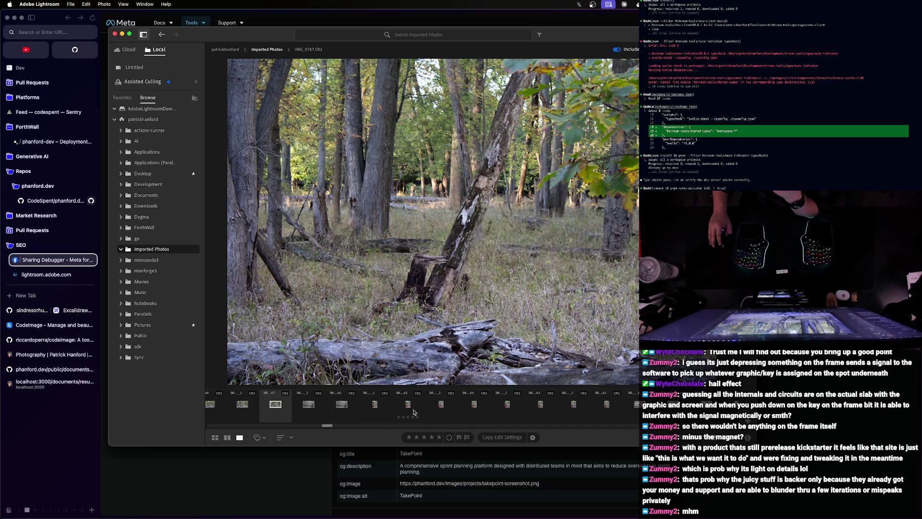
- Review the tree-stump portraits and land on the tall-trees forest photo
left_click(540, 404)
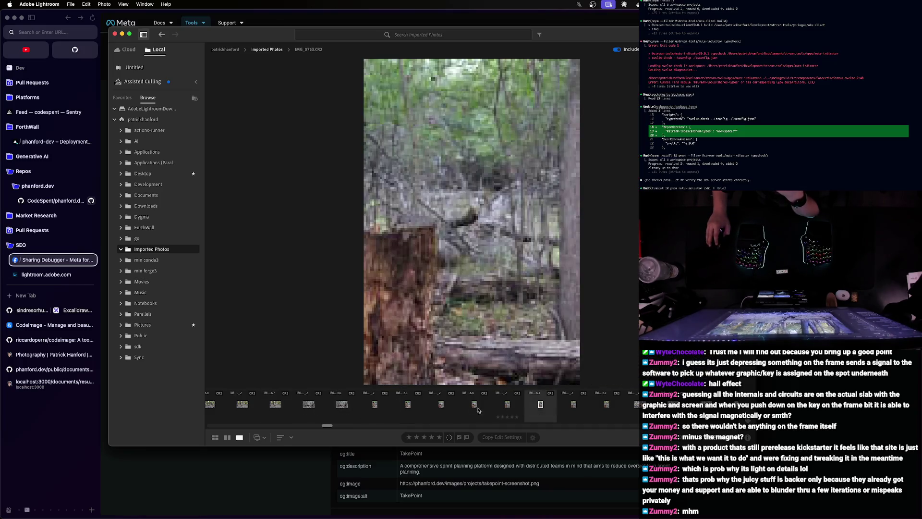
left_click(574, 405)
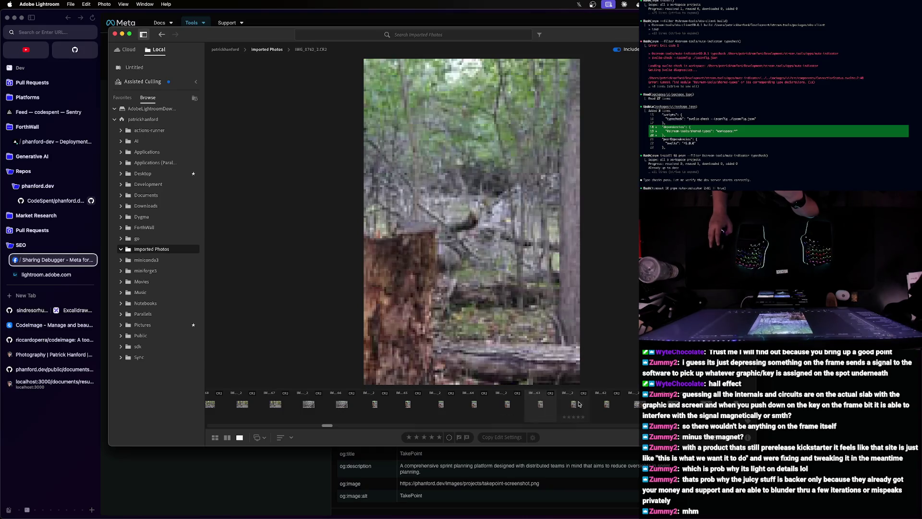
left_click(607, 406)
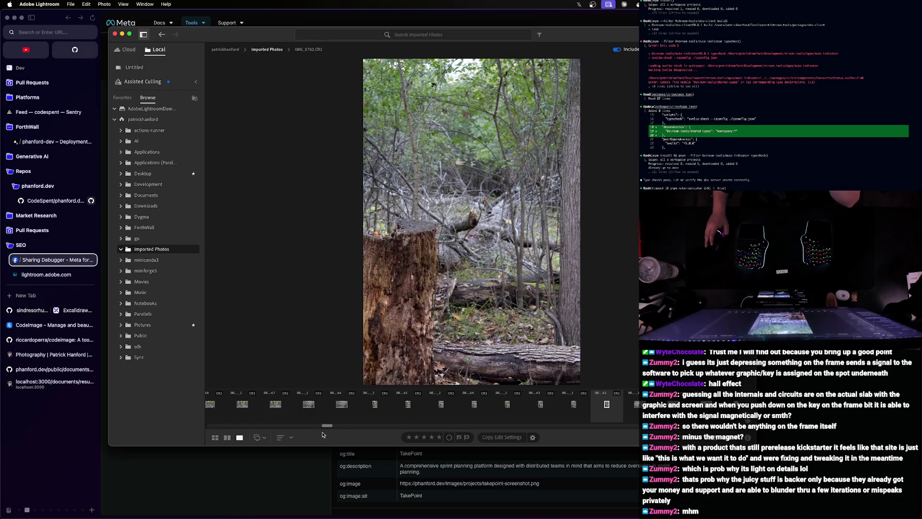
left_click_drag(327, 426, 329, 425)
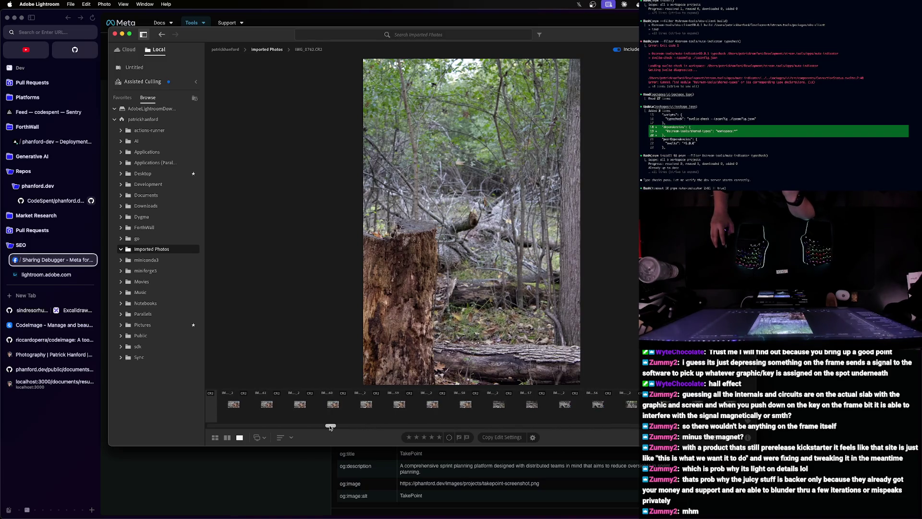
left_click(334, 404)
left_click(500, 424)
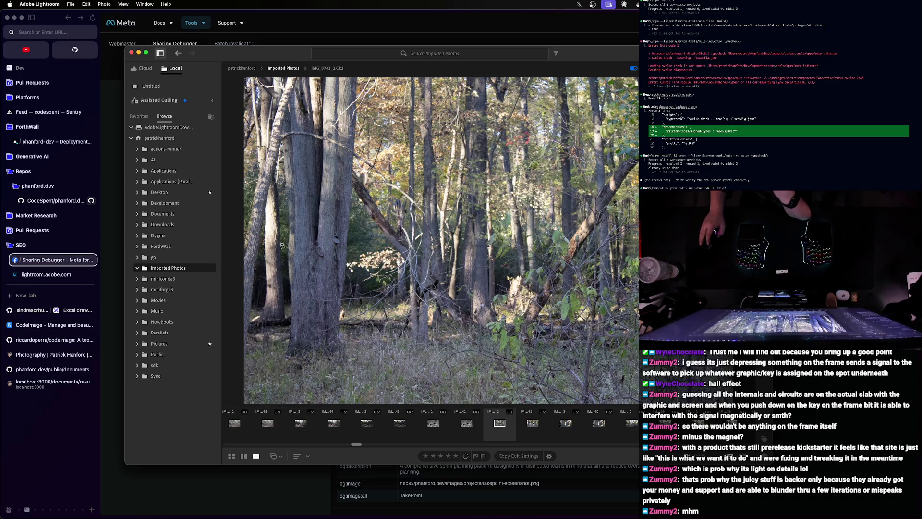
- Step through the log-pile photo and its blurrier neighbours, returning to the previous one
key("Left")
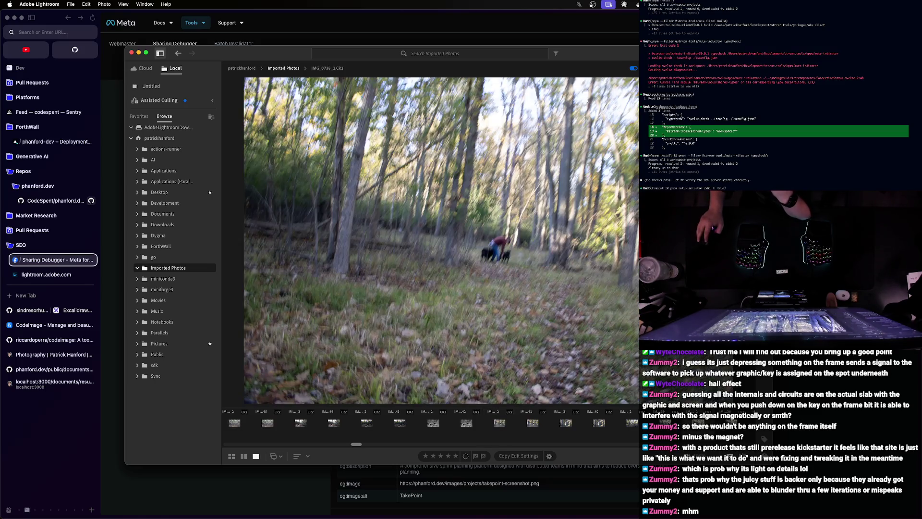
key("Left")
left_click_drag(354, 445, 361, 445)
left_click(366, 424)
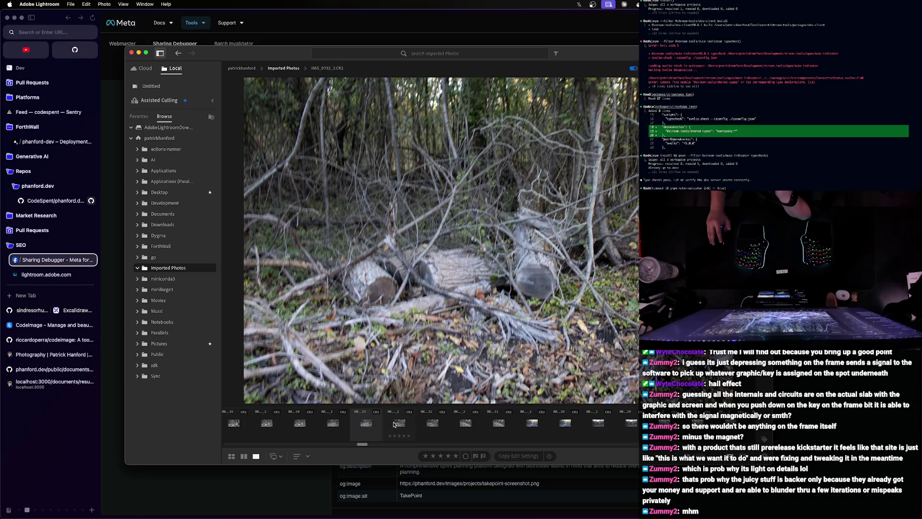
left_click(399, 424)
left_click(431, 424)
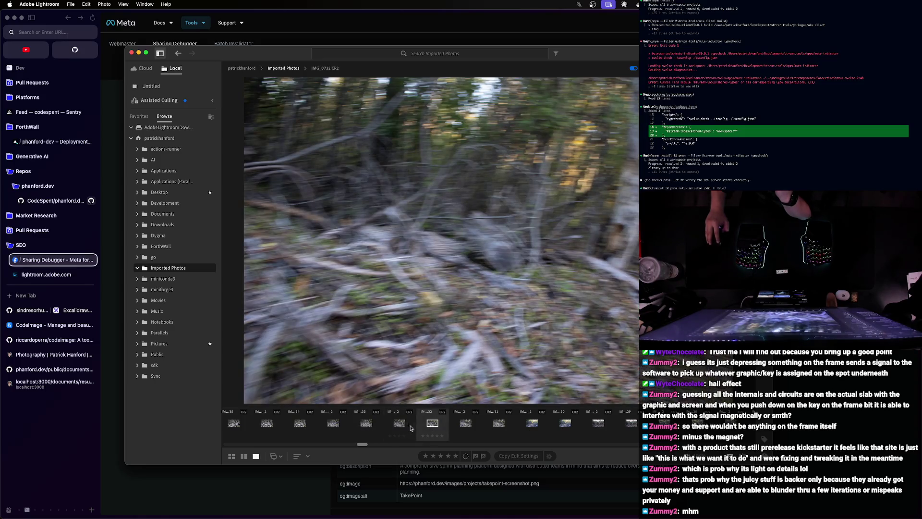
left_click(396, 425)
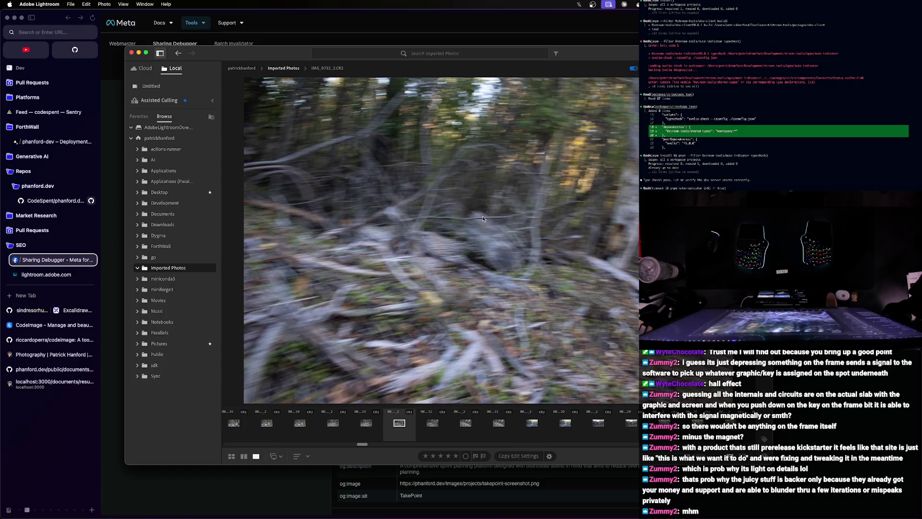
- Review the forest, fallen-logs and mulch photos, ending on the road photo with the pylon
mouse_move(484, 442)
left_click(595, 424)
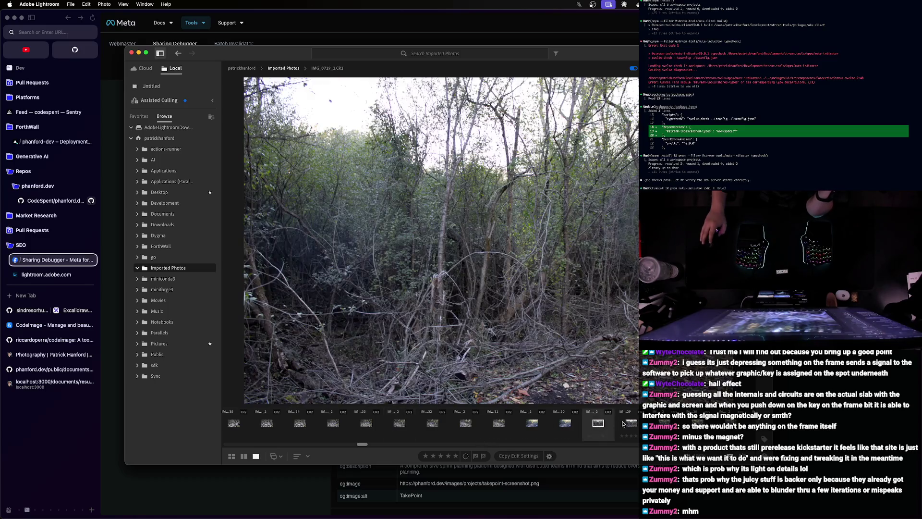
key("Right")
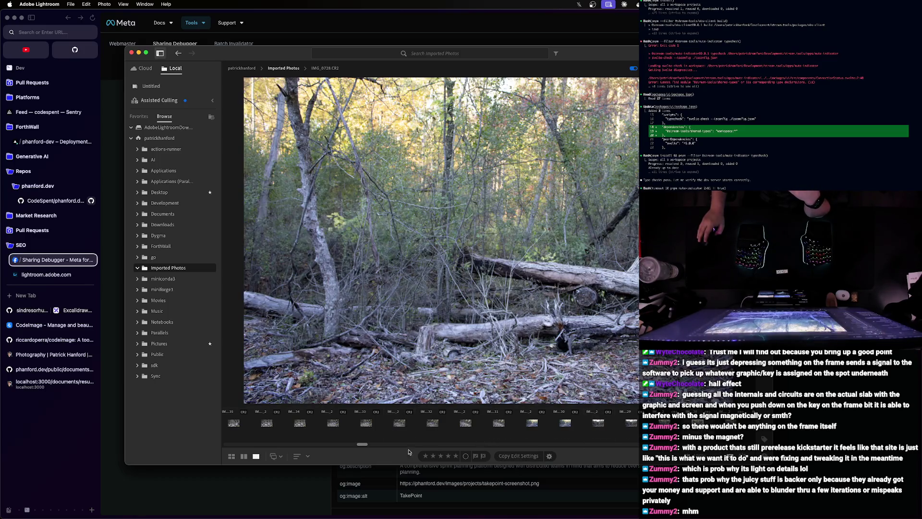
scroll(463, 428, "right", 2)
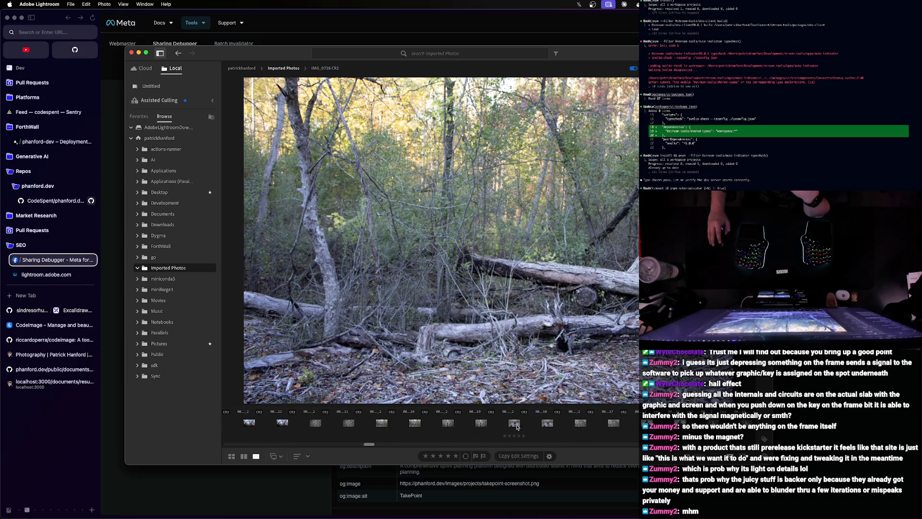
left_click(349, 424)
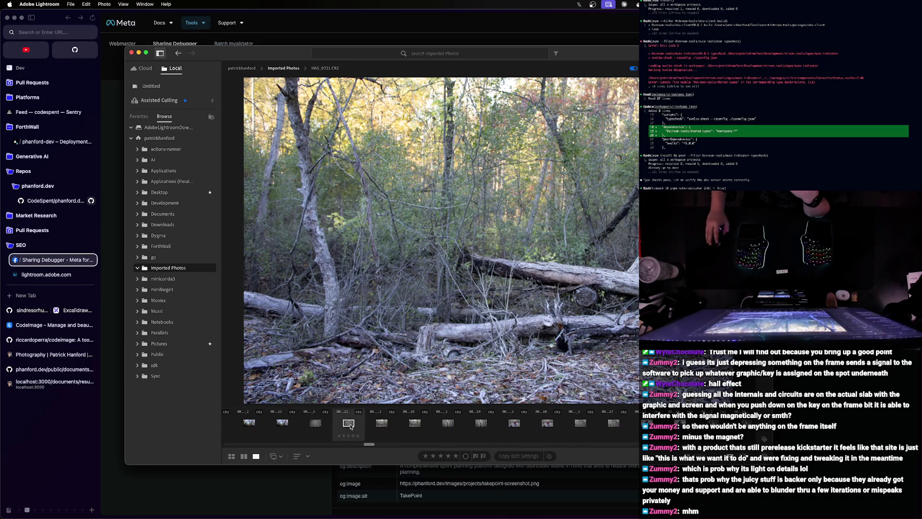
key("Left")
key("Left")
scroll(360, 440, "right", 3)
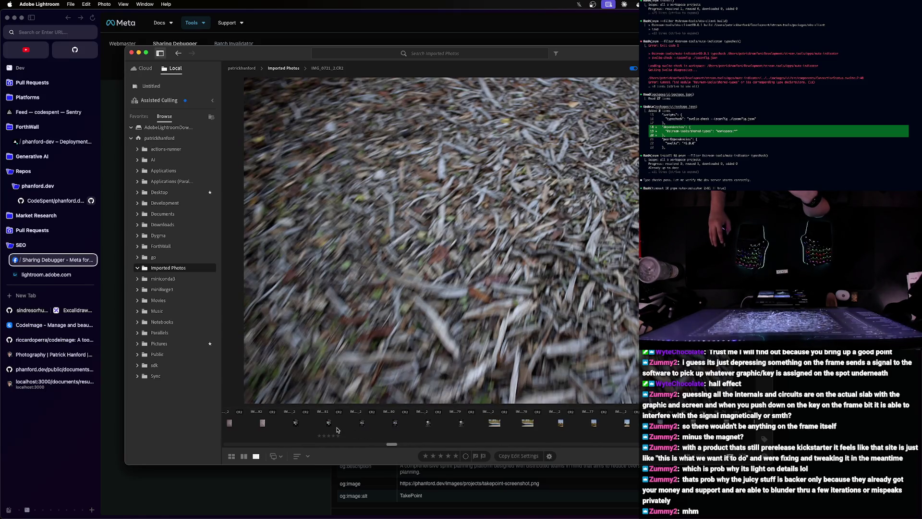
left_click(499, 427)
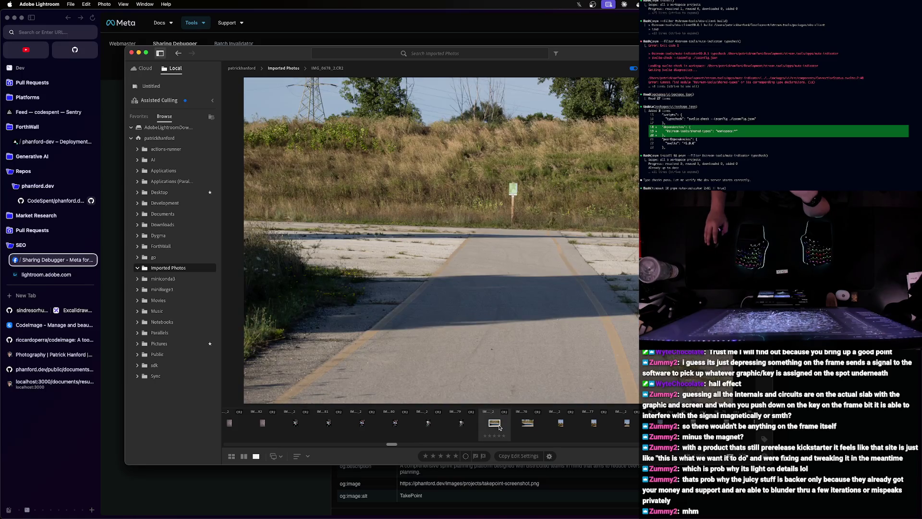
scroll(555, 432, "right", 2)
scroll(567, 434, "right", 2)
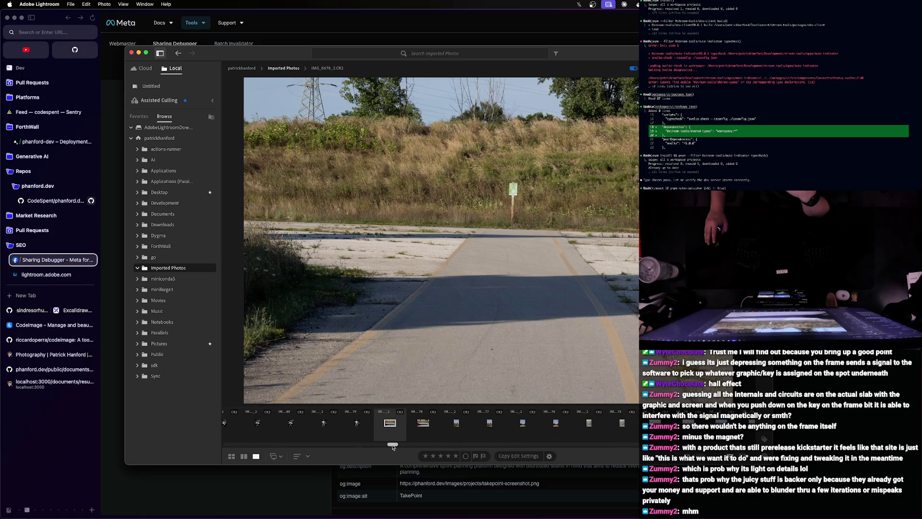
scroll(397, 449, "right", 2)
scroll(394, 447, "right", 2)
left_click_drag(393, 447, 397, 447)
- Hide the Lightroom window twice to check the Sharing Debugger web page
key("super+w")
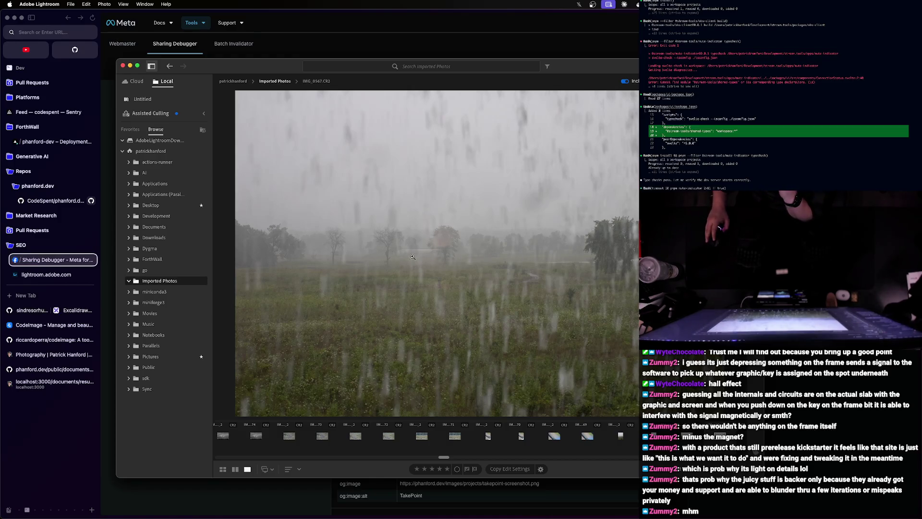
key("super+w")
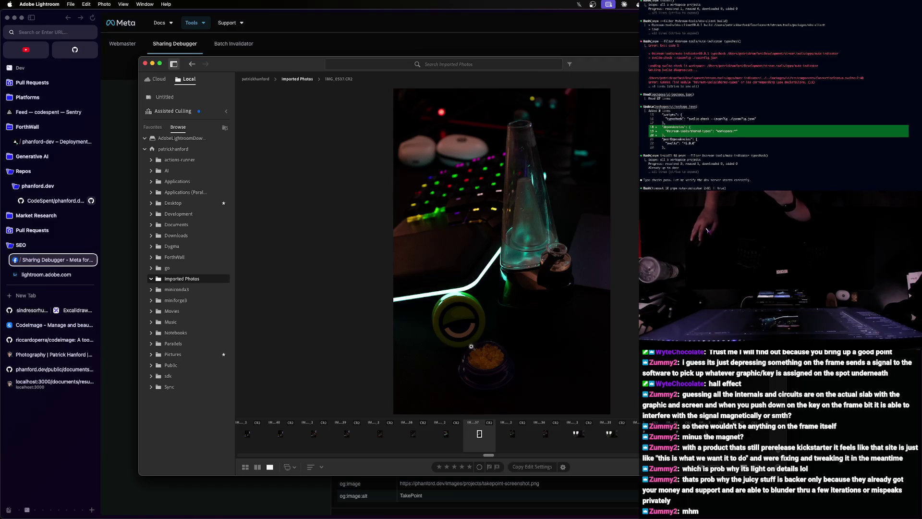
- Hide the Lightroom window to reveal the Sharing Debugger results page
key("super+w")
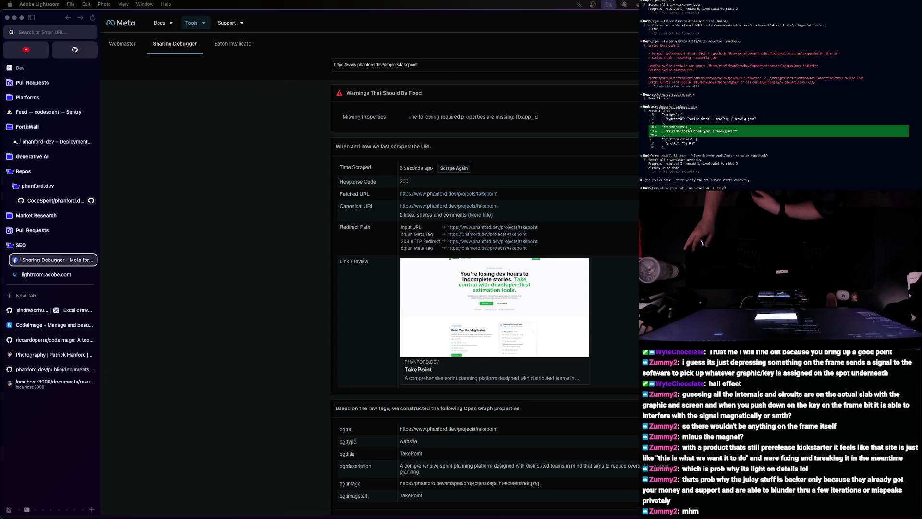
- Return to Lightroom and review the sparrow photos up to the two-sparrows shot
key("super+Tab")
left_click(374, 312)
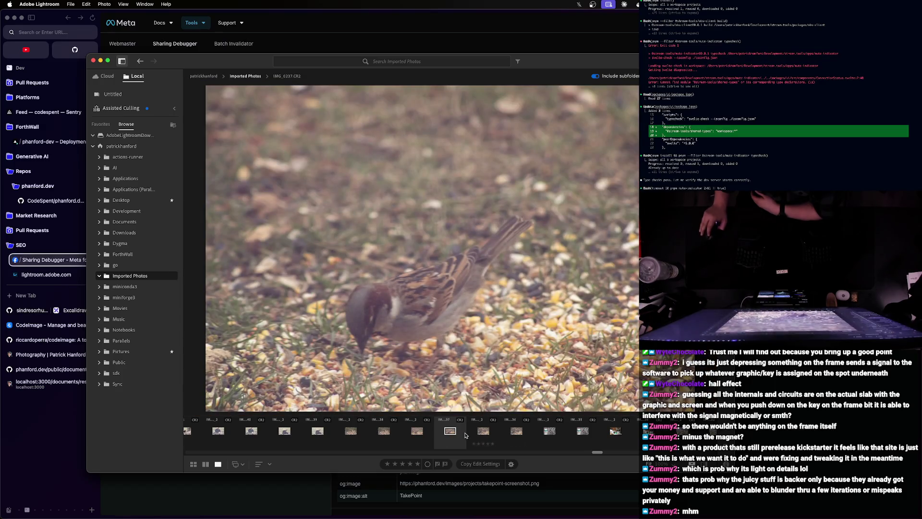
left_click(417, 432)
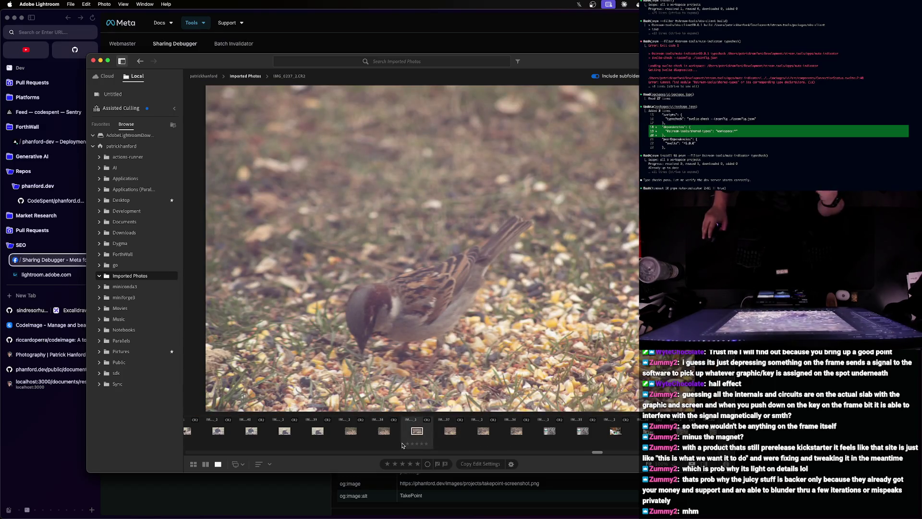
left_click(386, 432)
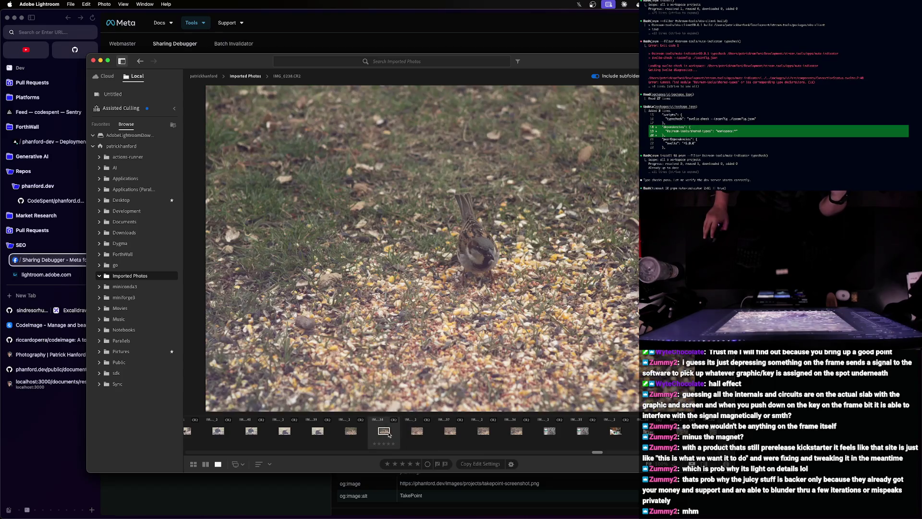
left_click(417, 432)
left_click(450, 432)
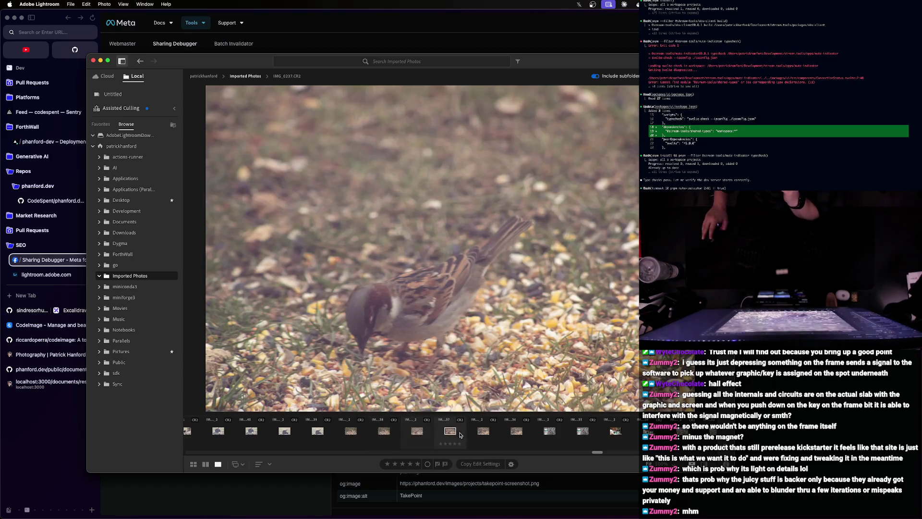
left_click(482, 433)
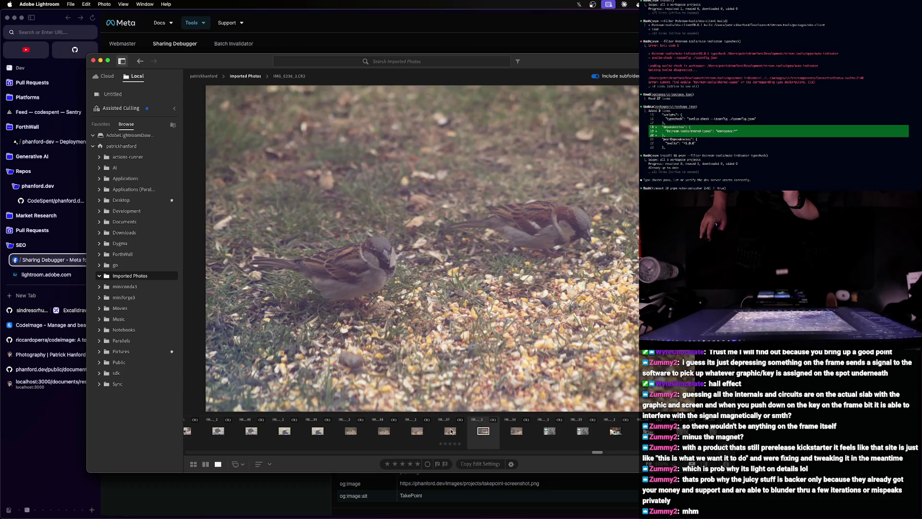
- Zoom to 100% to check sharpness on the sparrows, zoom back, then show the gazing-ball photo
left_click(378, 251)
left_click(377, 251)
left_click(463, 282)
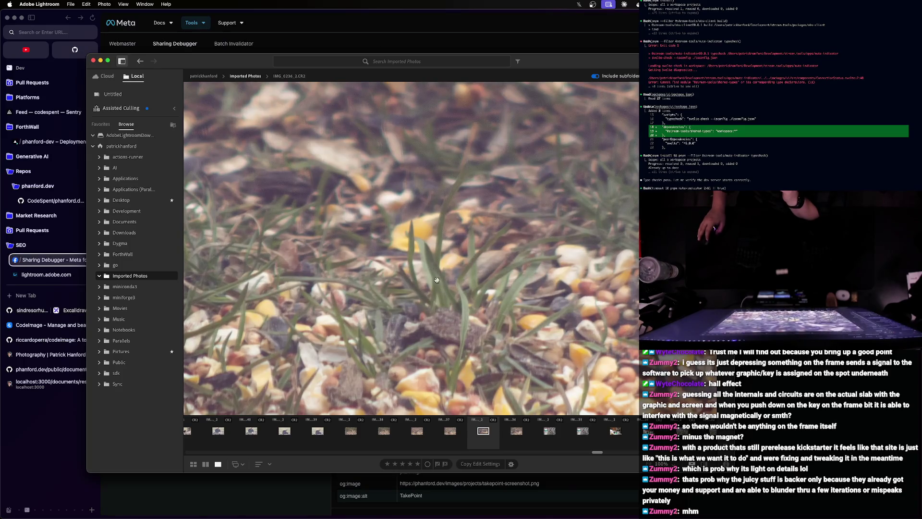
left_click(436, 296)
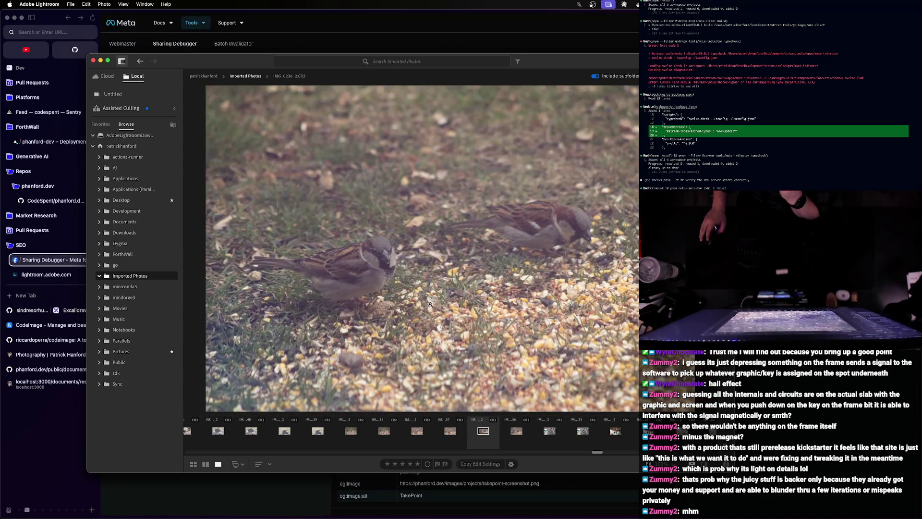
left_click(569, 434)
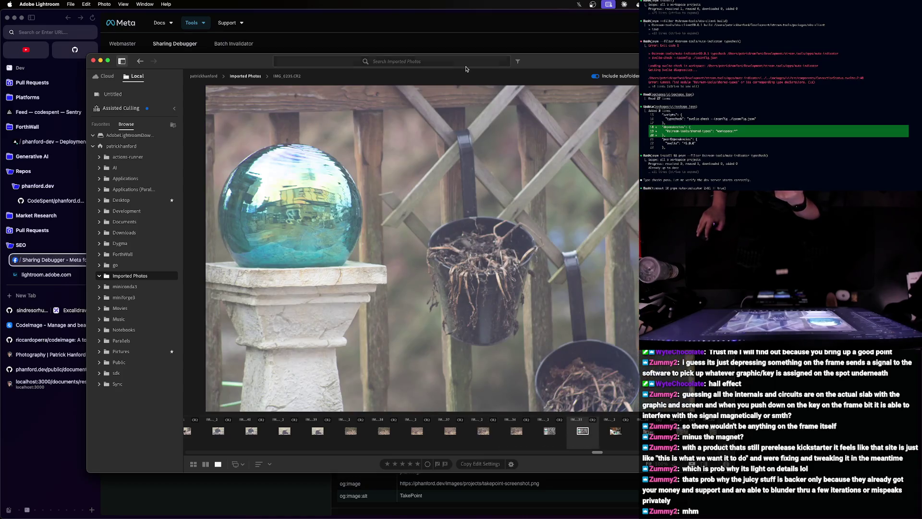
- Hide the Lightroom window to see the web page
key("super+m")
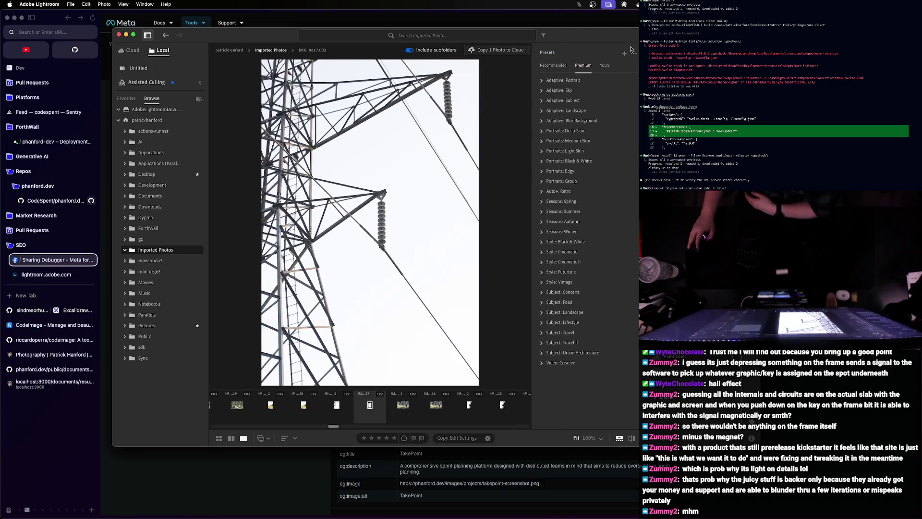
- Expand Adaptive: Subject and Portraits: Edgy, try PE03 on the pylon photo, then expand Auto+: Retro
left_click(541, 100)
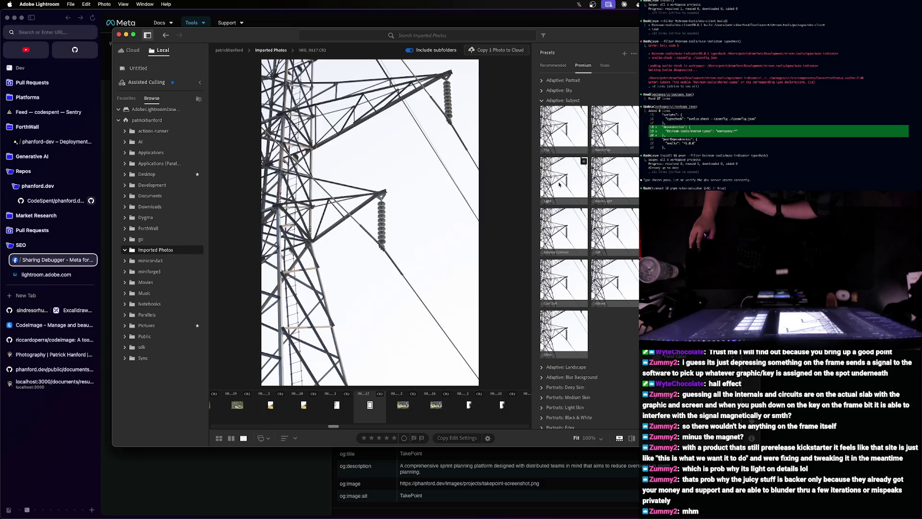
scroll(590, 242, "down", 2)
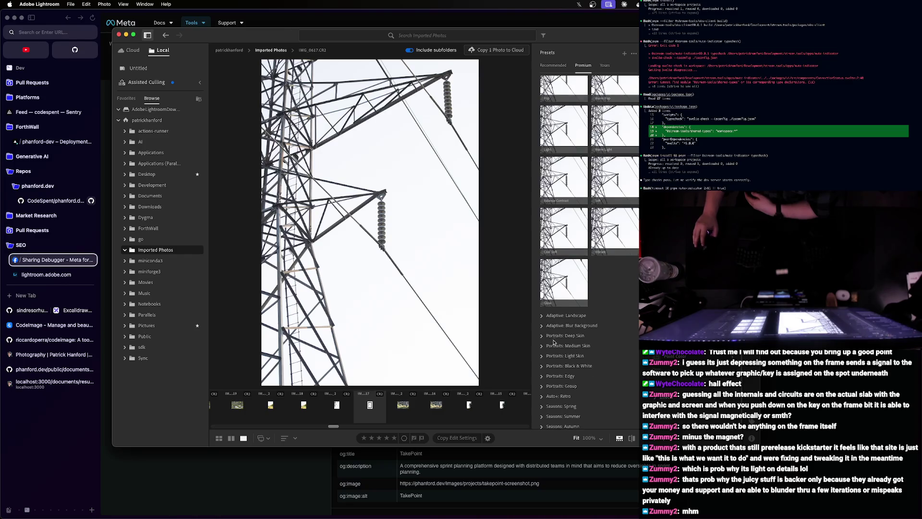
scroll(544, 316, "down", 3)
left_click(542, 306)
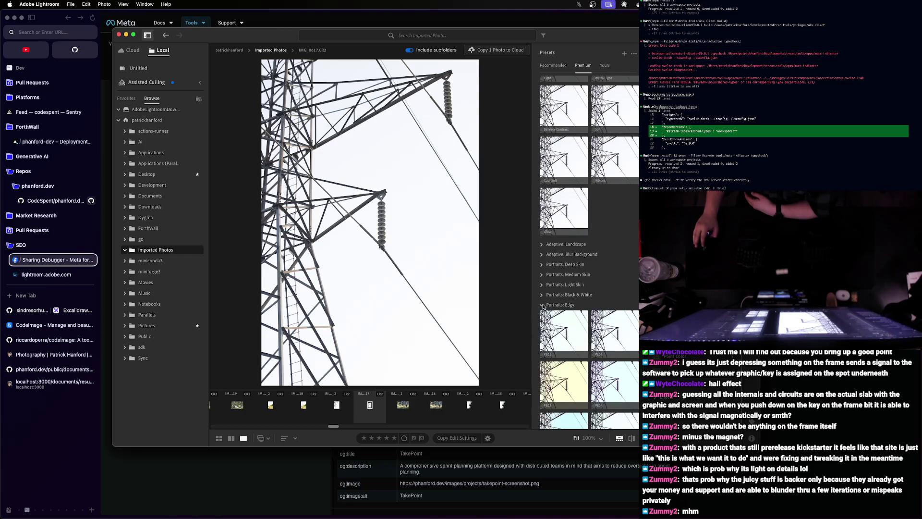
scroll(568, 353, "down", 1)
left_click(569, 353)
scroll(569, 353, "down", 2)
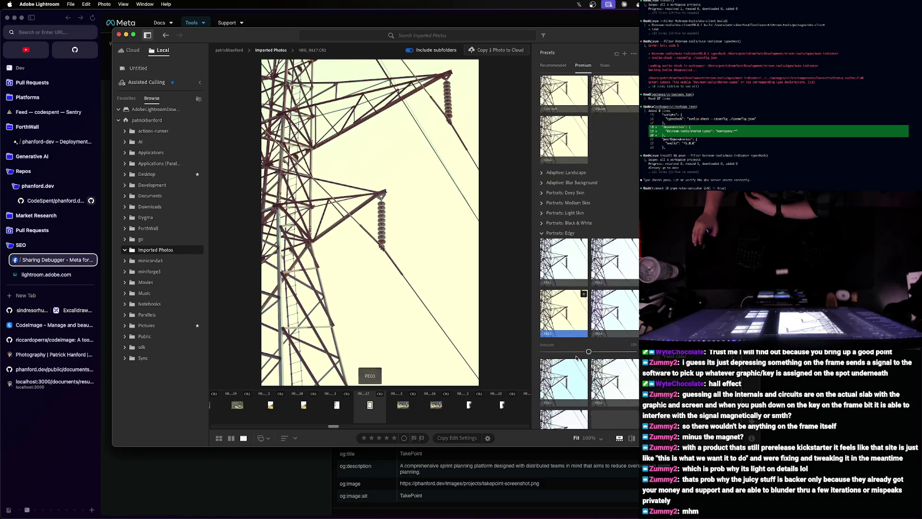
scroll(571, 354, "down", 2)
scroll(573, 355, "down", 1)
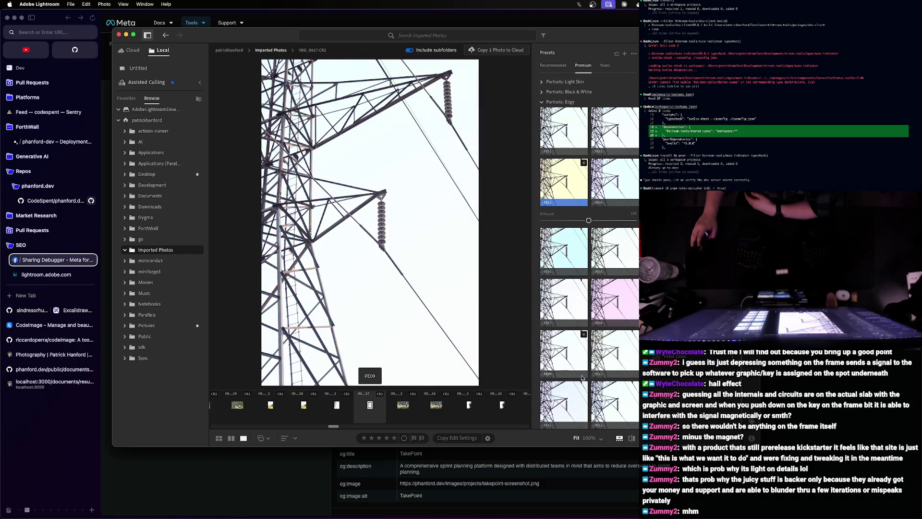
scroll(559, 373, "down", 1)
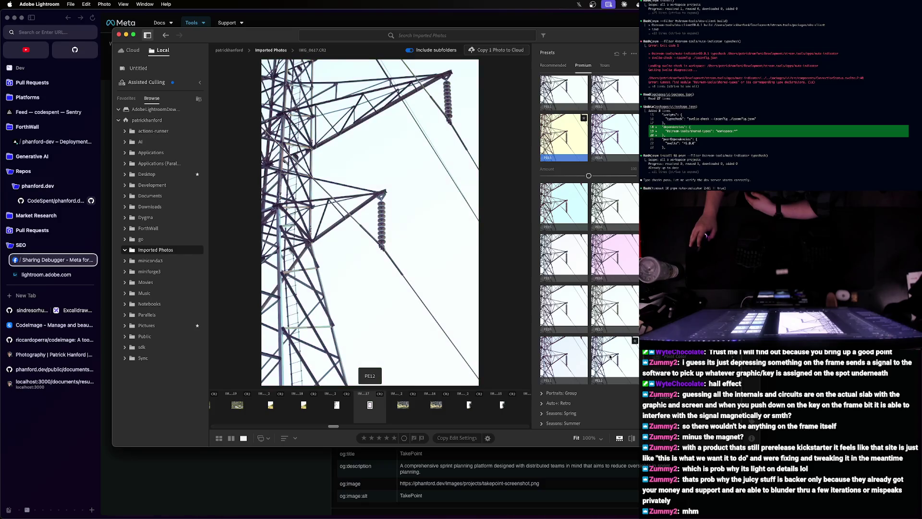
scroll(614, 278, "down", 2)
left_click(542, 362)
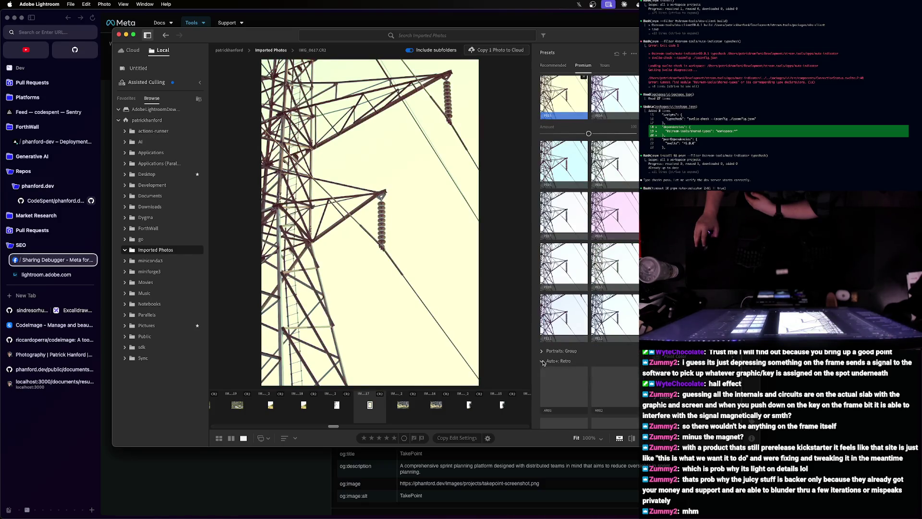
scroll(562, 367, "down", 4)
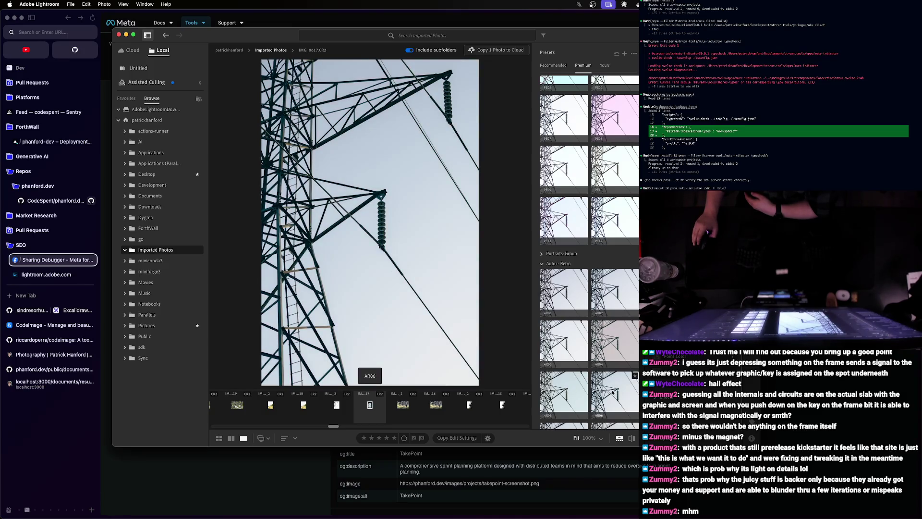
scroll(613, 392, "down", 5)
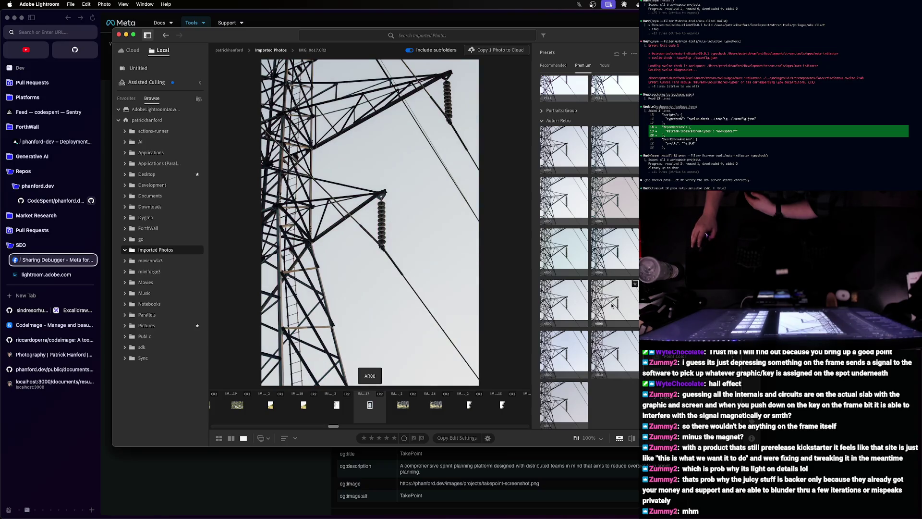
scroll(612, 306, "down", 5)
- Expand the Seasons: Autumn premium preset group for previewing on the pylon photo
left_click(541, 300)
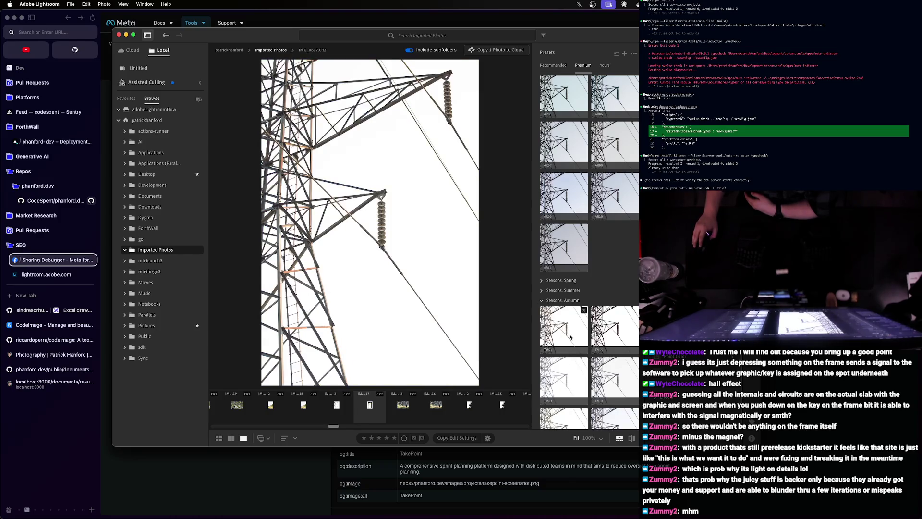
scroll(570, 337, "down", 2)
scroll(581, 337, "down", 2)
scroll(583, 337, "down", 2)
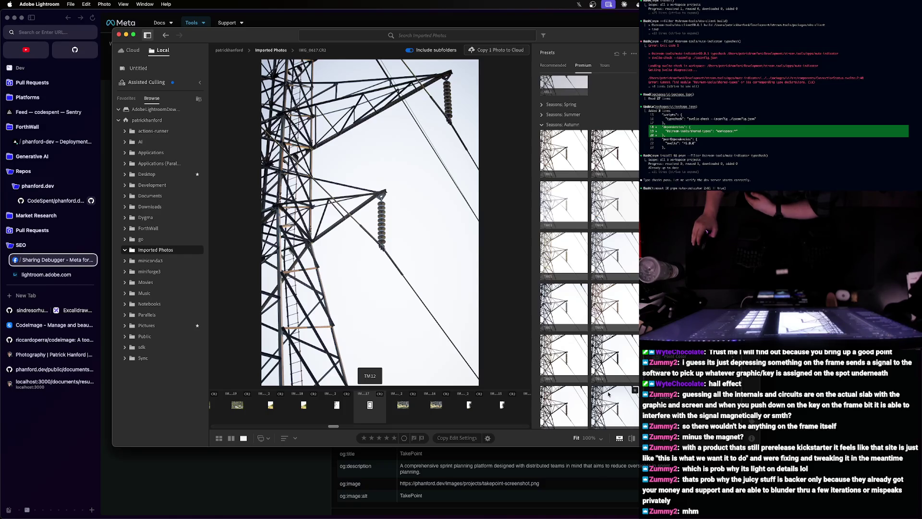
scroll(609, 393, "down", 3)
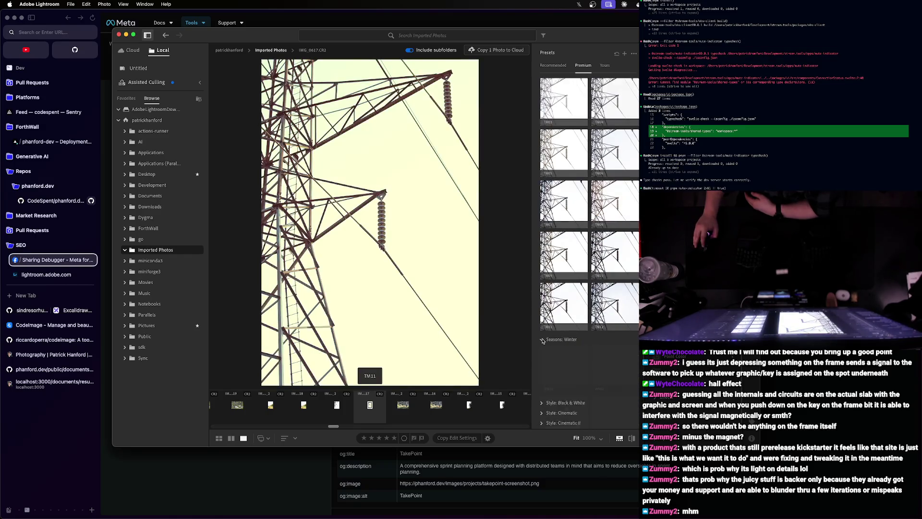
- Expand the Style: Black & White and Style: Cinematic II preset groups
left_click(545, 349)
scroll(569, 371, "down", 2)
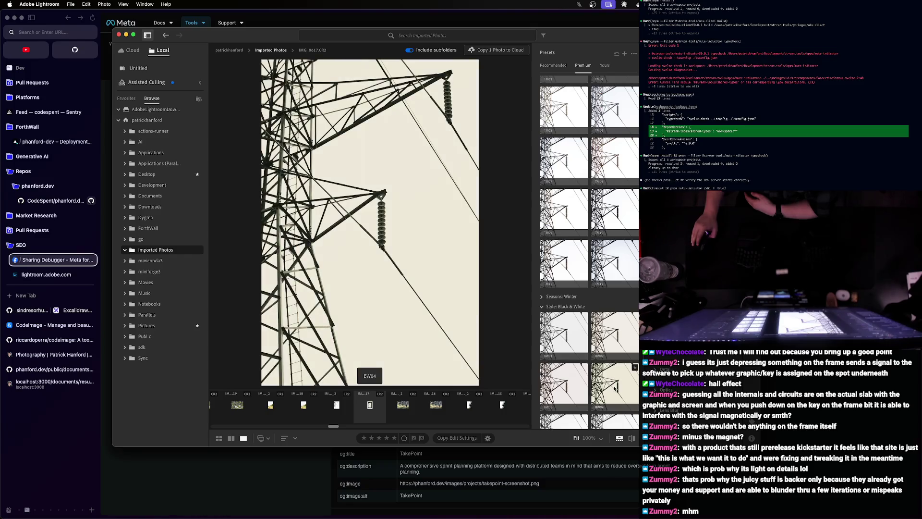
scroll(612, 387, "down", 2)
scroll(605, 378, "down", 2)
scroll(599, 371, "down", 2)
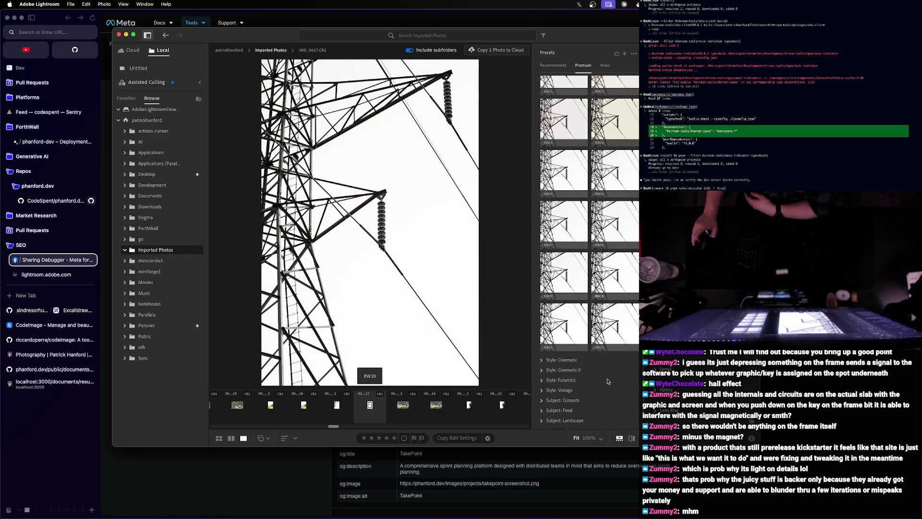
left_click(543, 370)
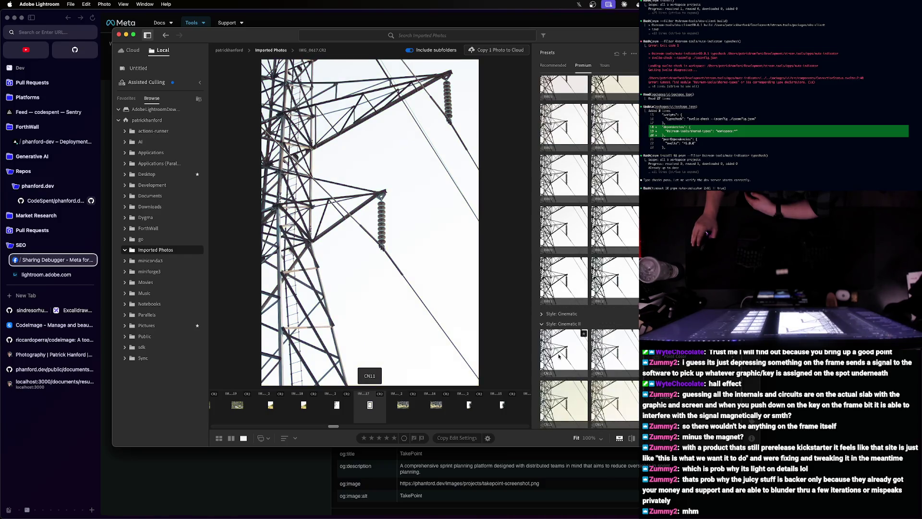
scroll(572, 392, "down", 1)
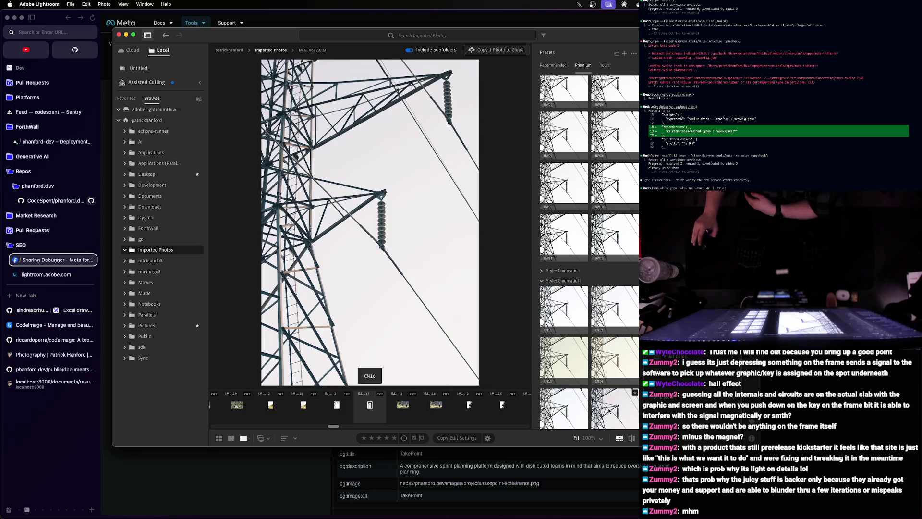
scroll(565, 371, "down", 1)
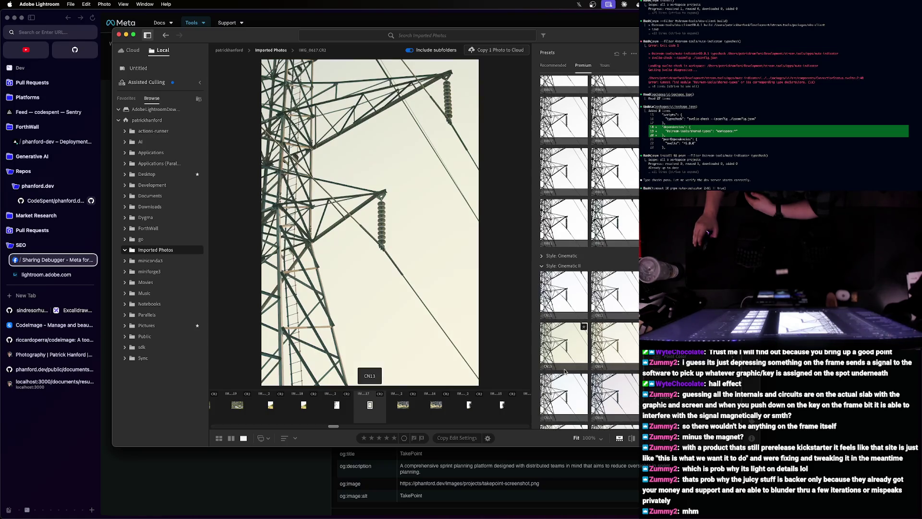
scroll(554, 346, "down", 3)
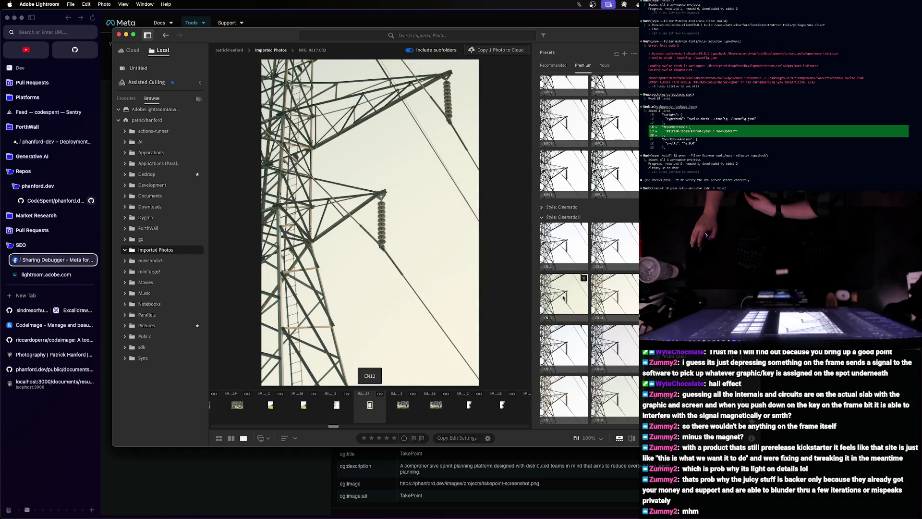
scroll(561, 306, "down", 5)
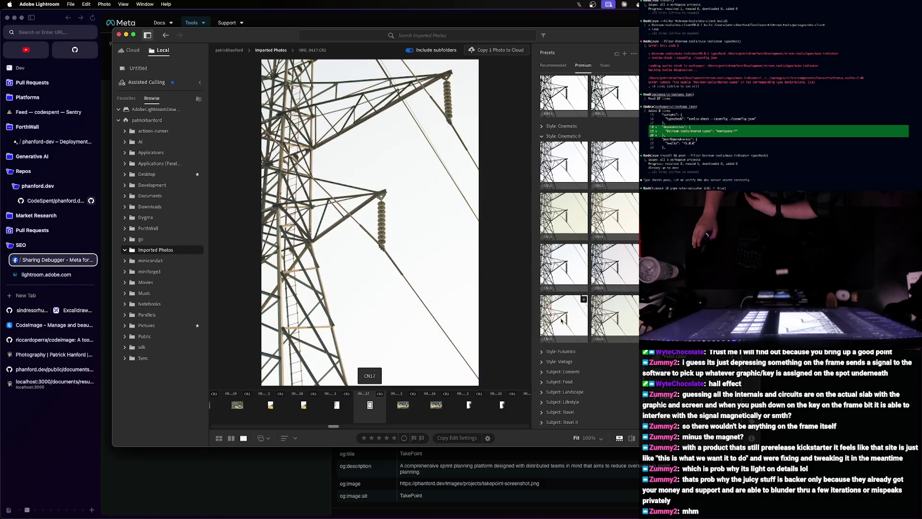
- Expand the Style: Futuristic and Subject: Urban Architecture preset groups
left_click(542, 351)
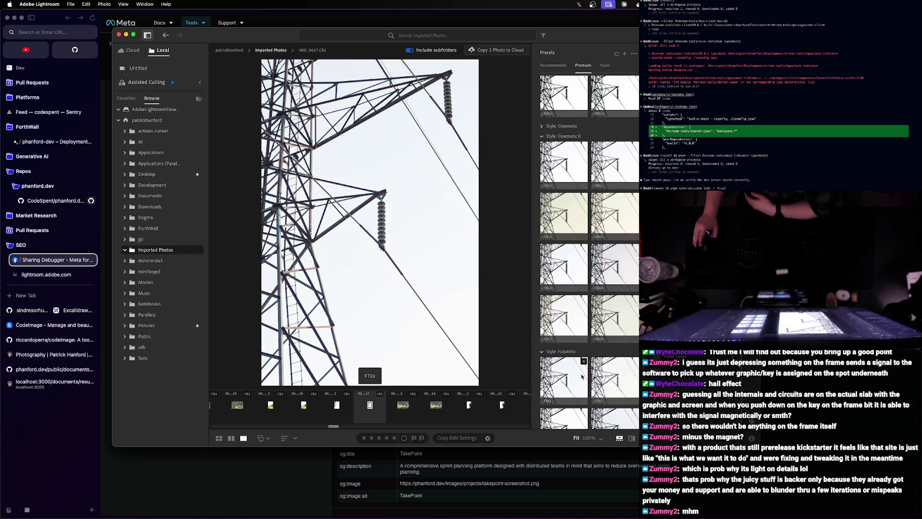
scroll(574, 368, "down", 10)
scroll(573, 368, "down", 3)
scroll(575, 365, "down", 3)
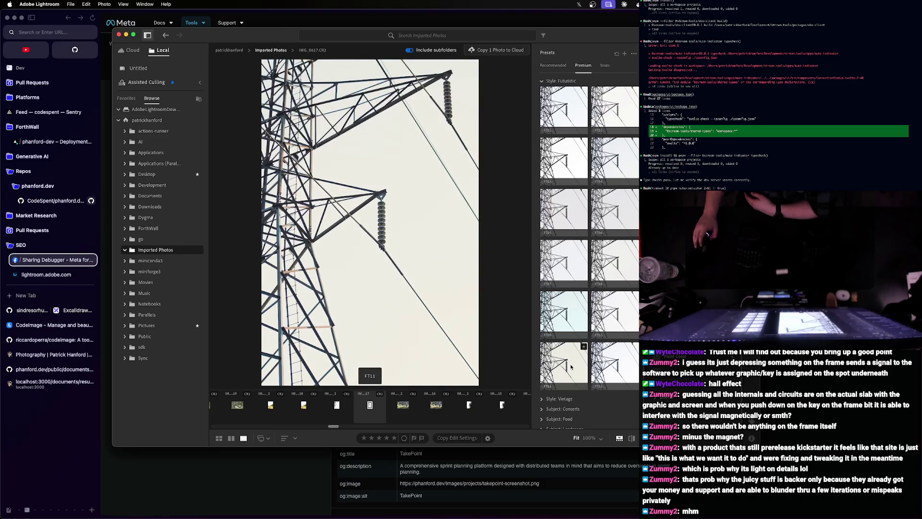
scroll(571, 367, "down", 2)
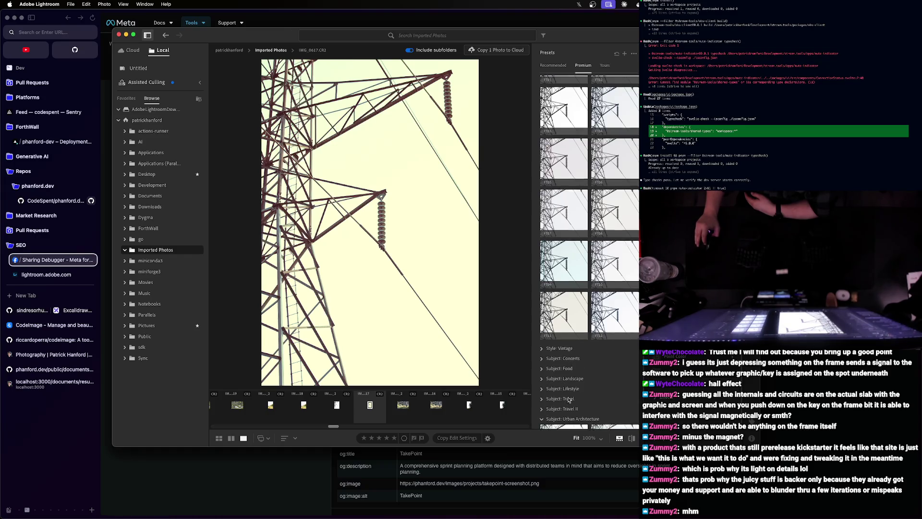
left_click(541, 420)
scroll(577, 375, "down", 2)
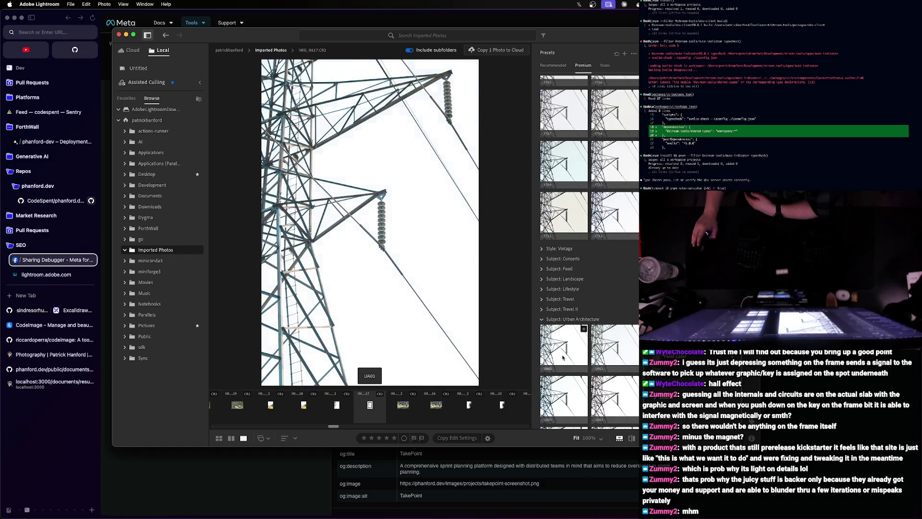
scroll(616, 356, "down", 3)
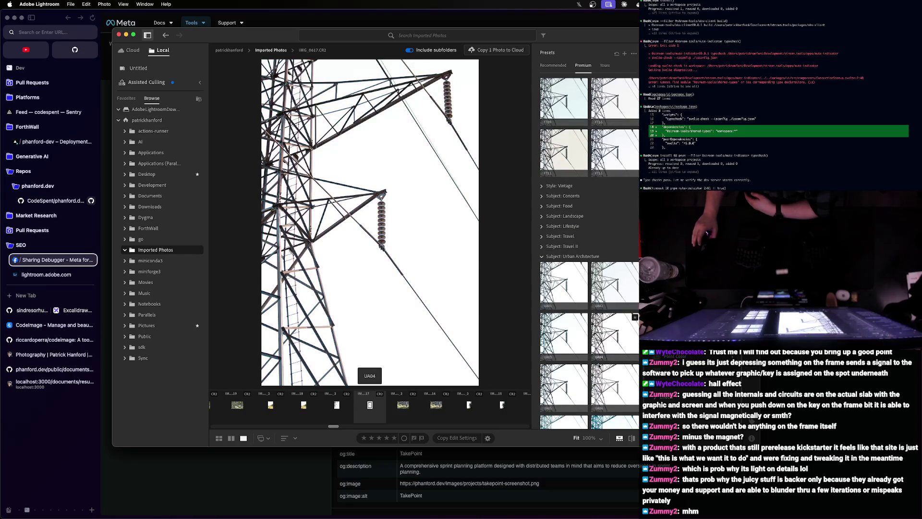
scroll(609, 364, "down", 2)
scroll(608, 375, "down", 2)
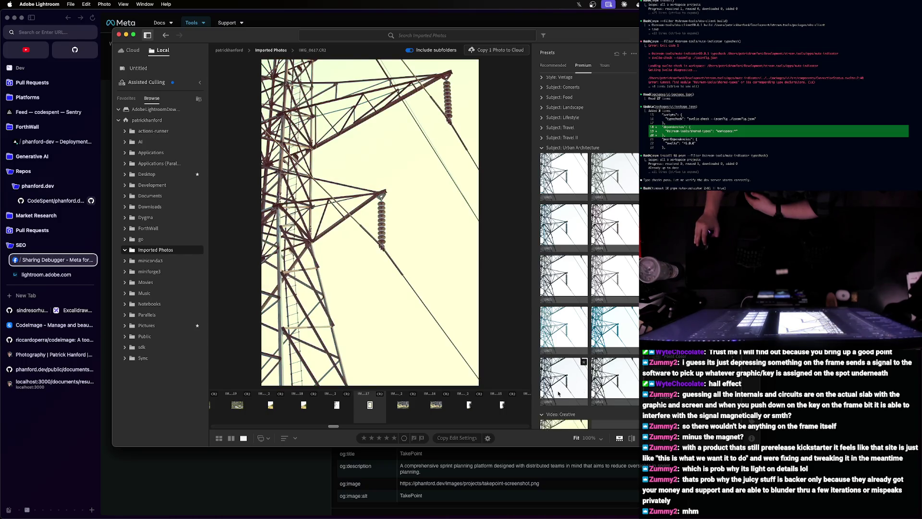
scroll(609, 396, "down", 2)
scroll(609, 396, "down", 2)
scroll(611, 389, "down", 2)
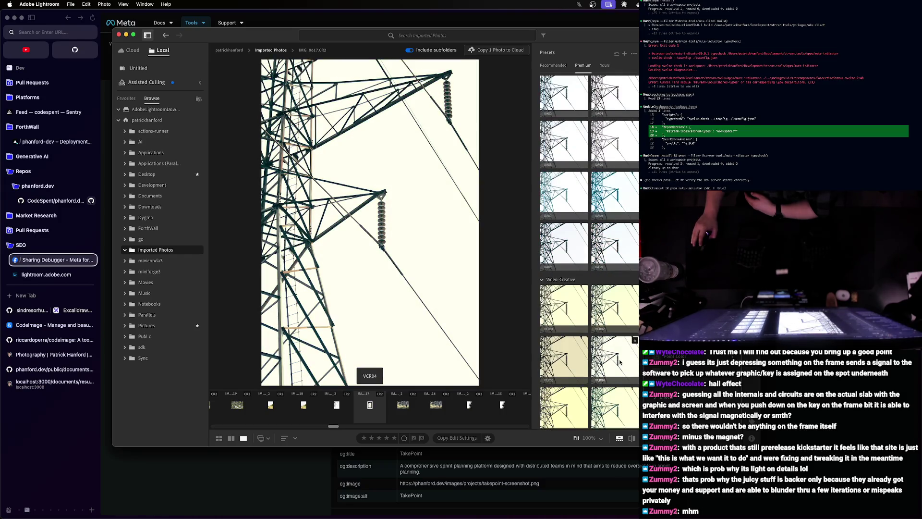
scroll(616, 398, "down", 3)
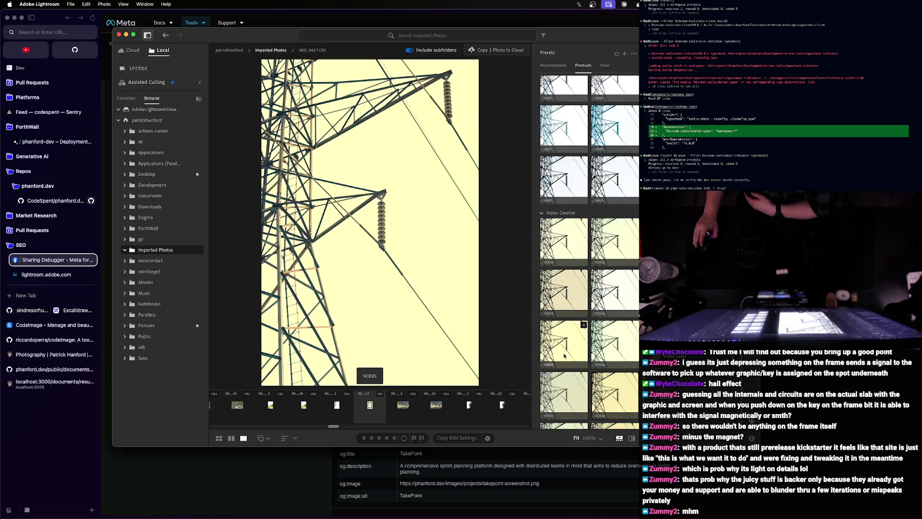
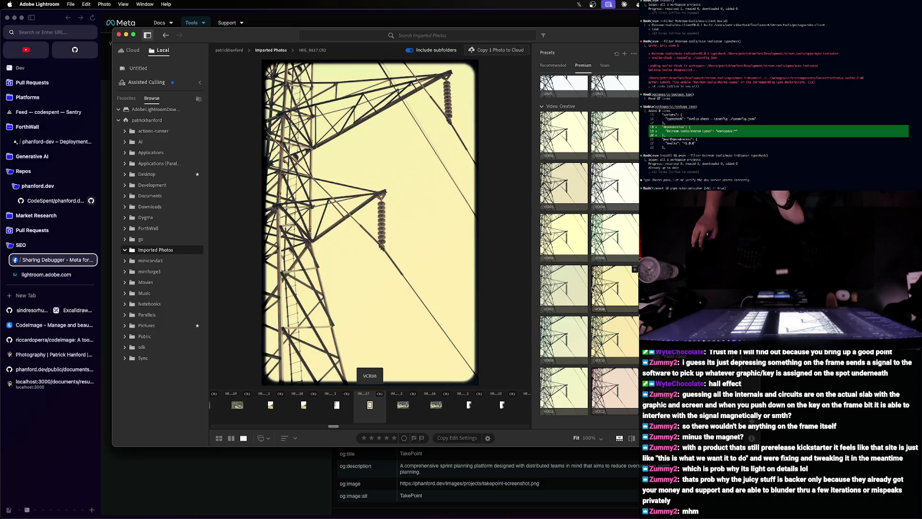
- Apply the VCR09 preset and fine-tune its Amount slider for a pale green cast
left_click(561, 333)
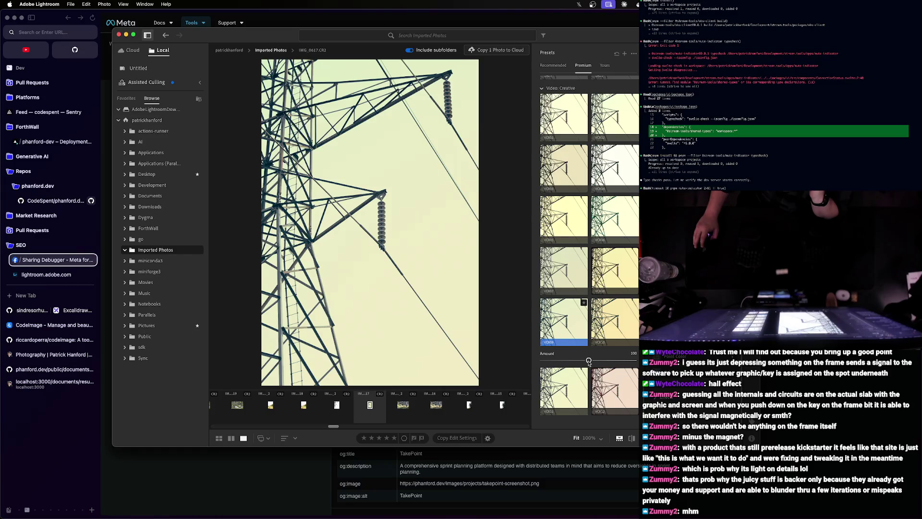
mouse_move(590, 360)
left_mouse_down()
mouse_move(546, 361)
mouse_move(587, 360)
left_mouse_up()
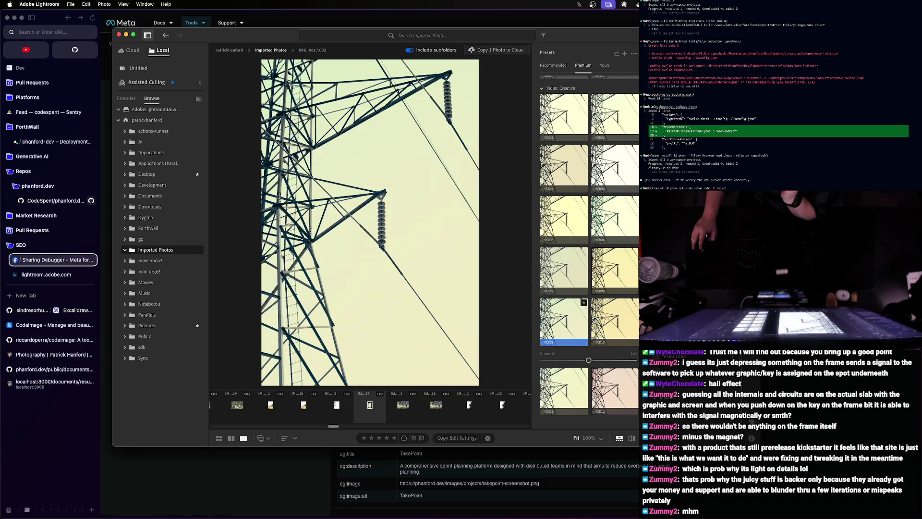
scroll(590, 219, "up", 1)
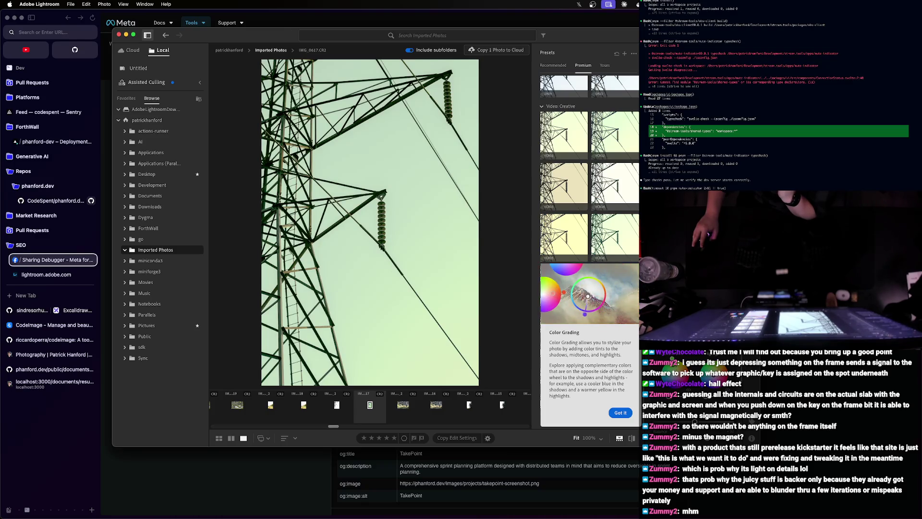
key("Return")
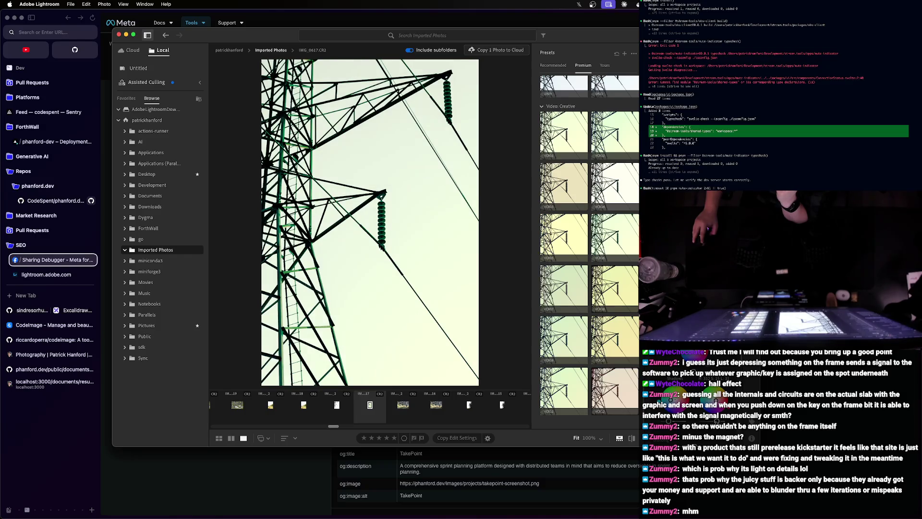
left_click(369, 201)
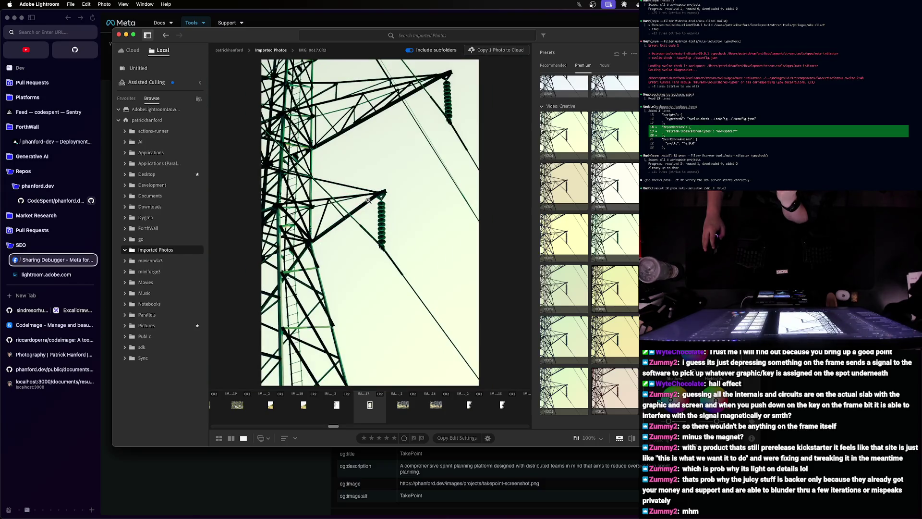
right_click(368, 200)
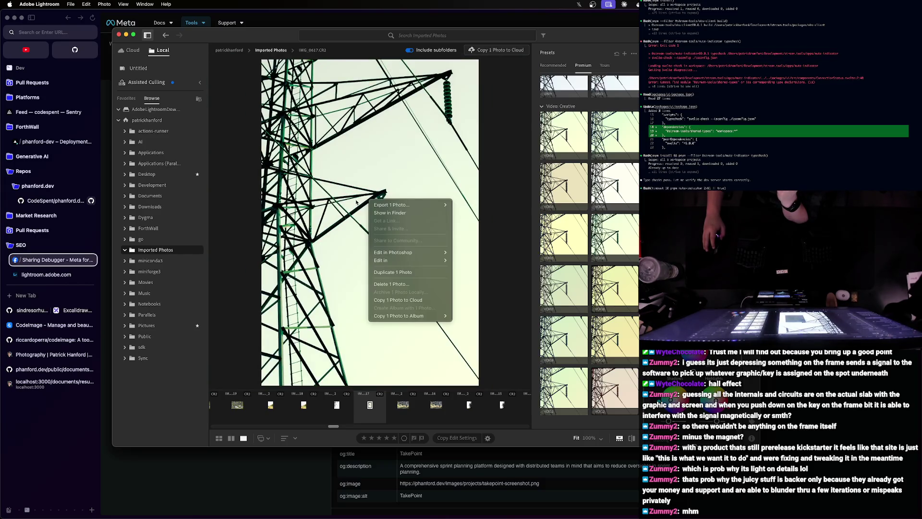
left_click(357, 201)
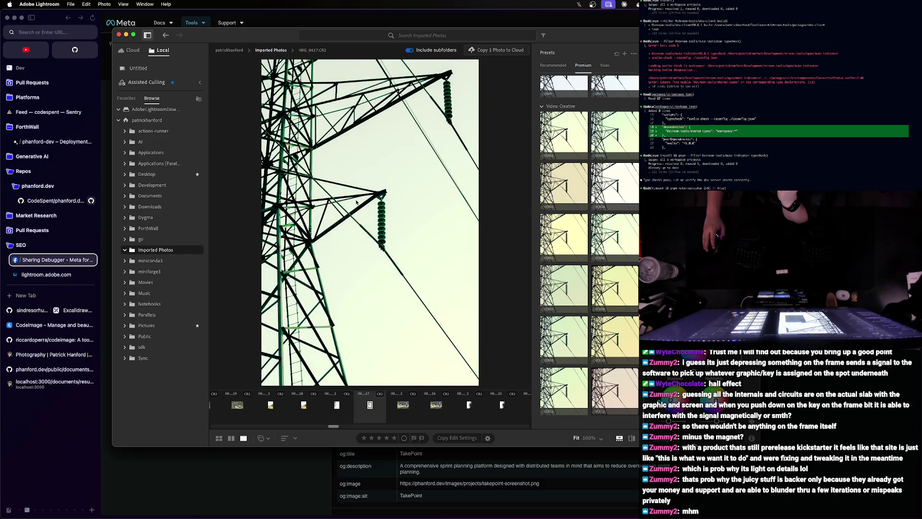
left_click(268, 438)
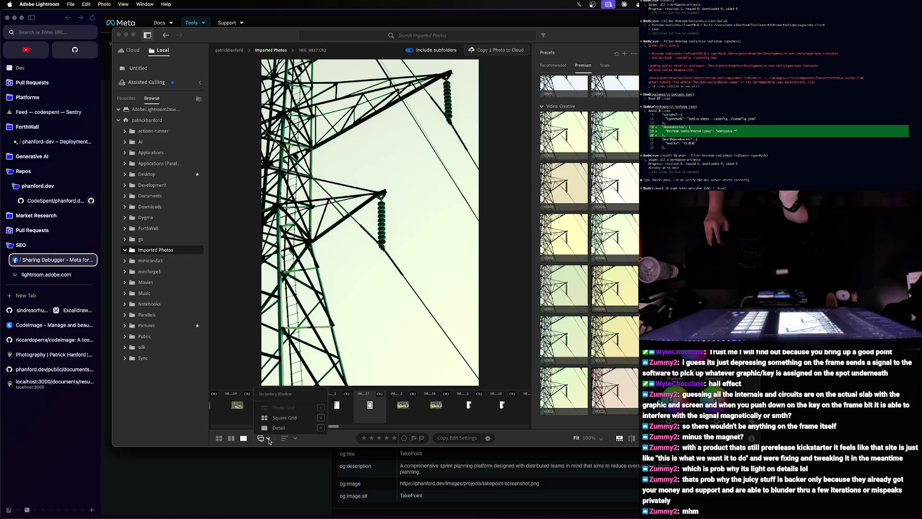
left_click(286, 431)
left_click(295, 441)
left_click(296, 441)
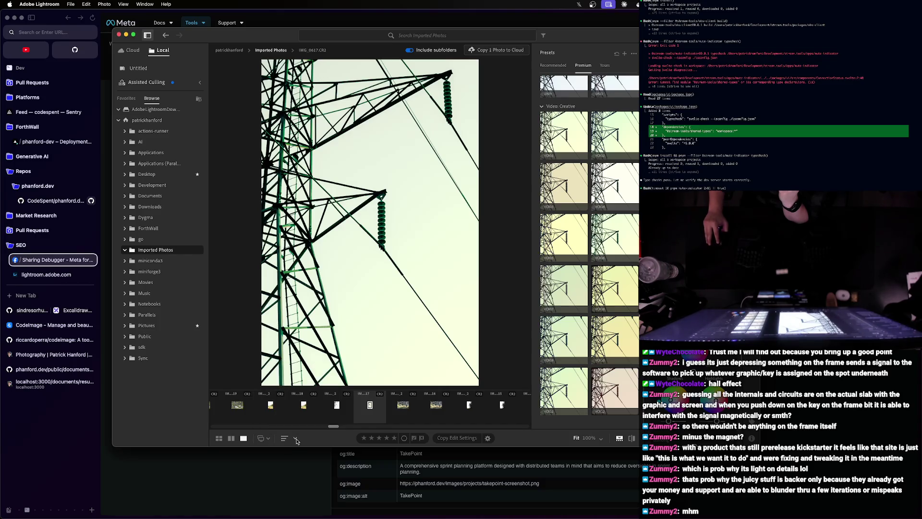
left_click(631, 440)
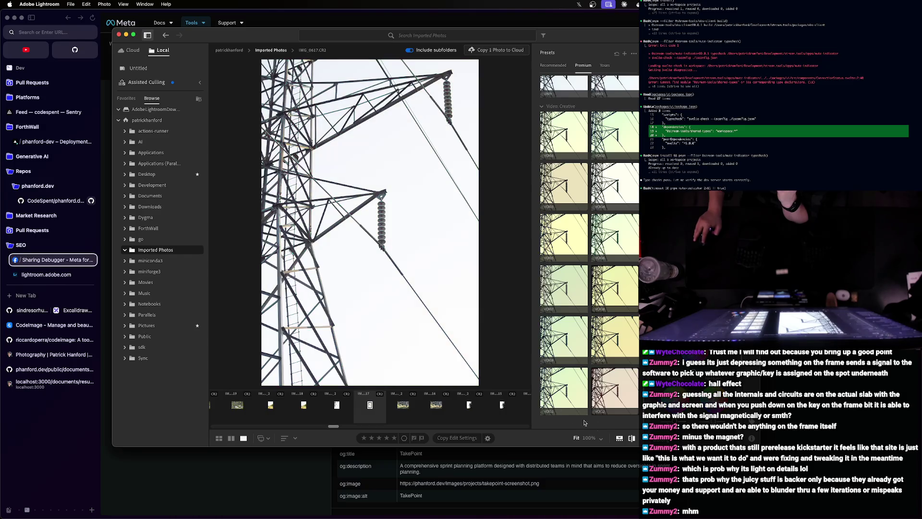
left_click(383, 265)
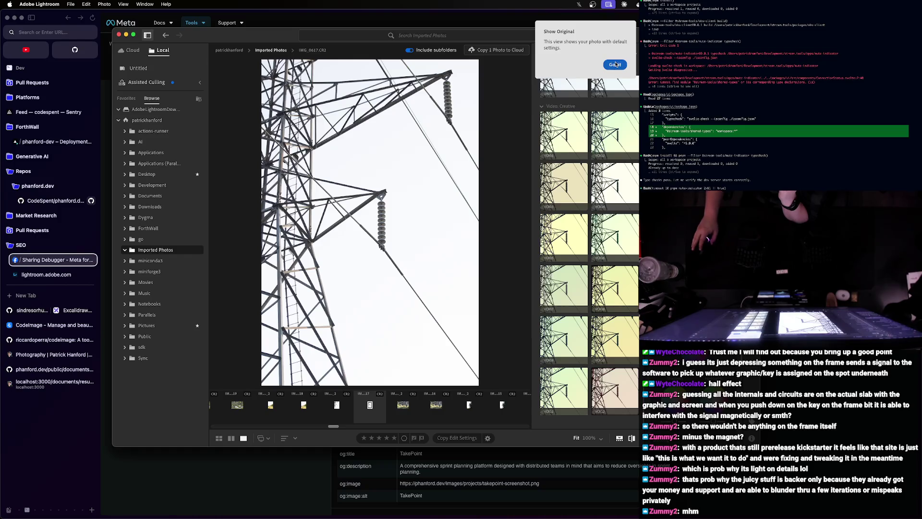
left_click(615, 64)
left_click(632, 439)
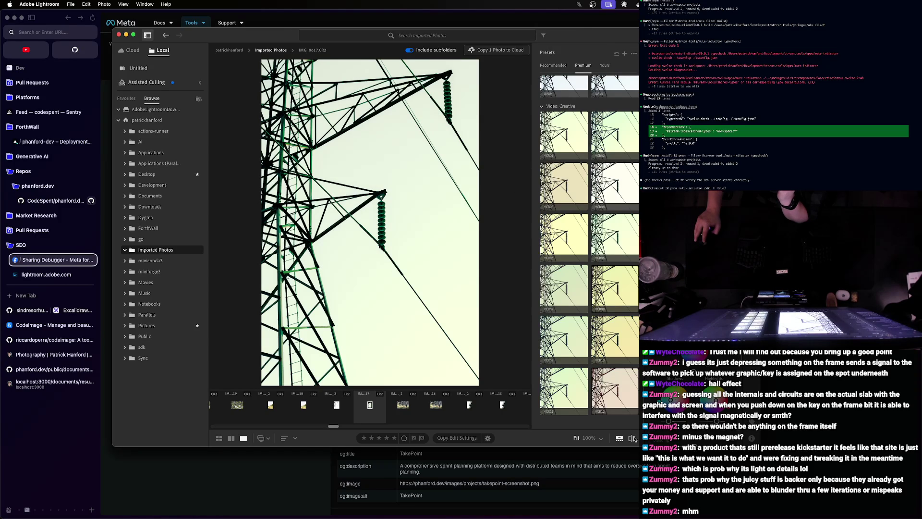
left_click(633, 439)
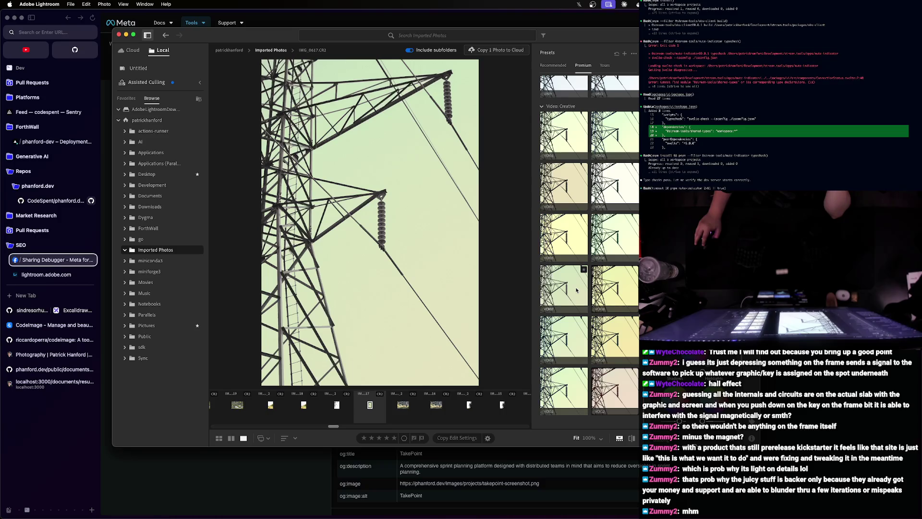
- Apply the VCR07 preset, deselect it, then reapply it for a pale green-cream sky
left_click(576, 290)
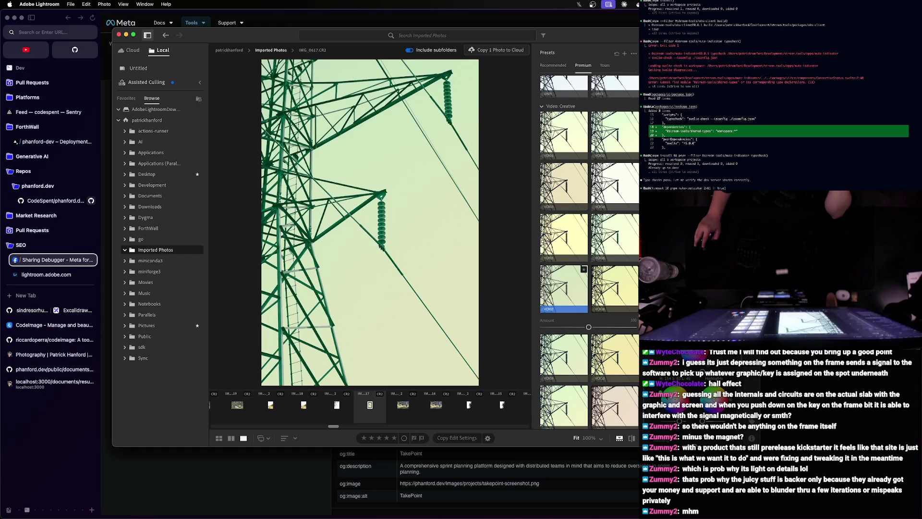
key("Escape")
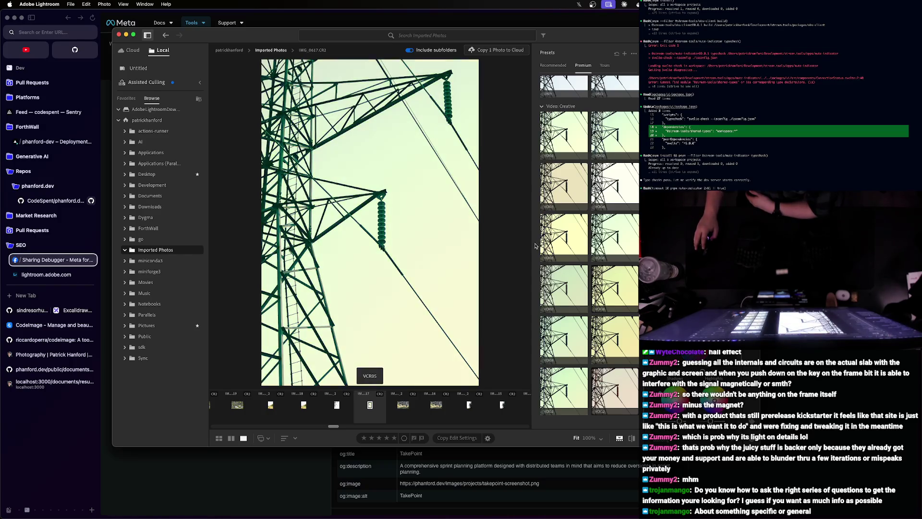
left_click(561, 291)
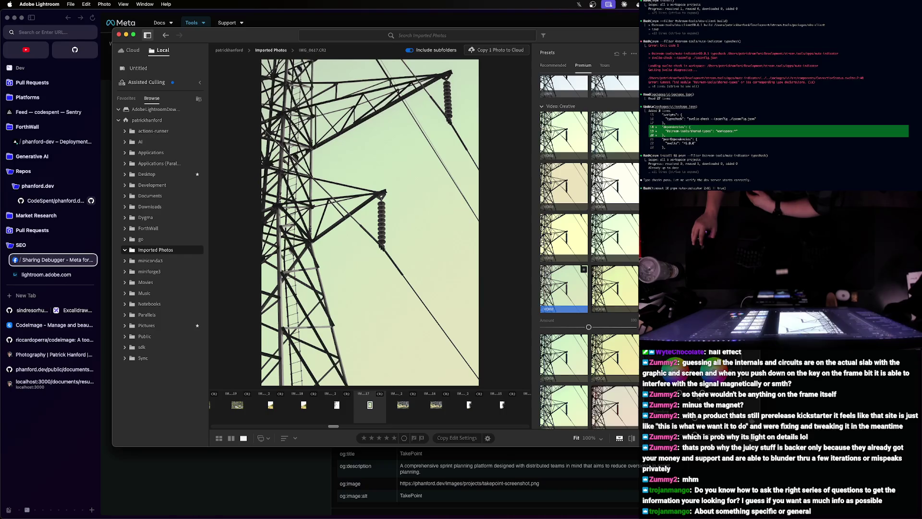
- Try VCR07 once more, undo it, and switch back to the Arc browser window
left_click(564, 287)
key("ctrl+z")
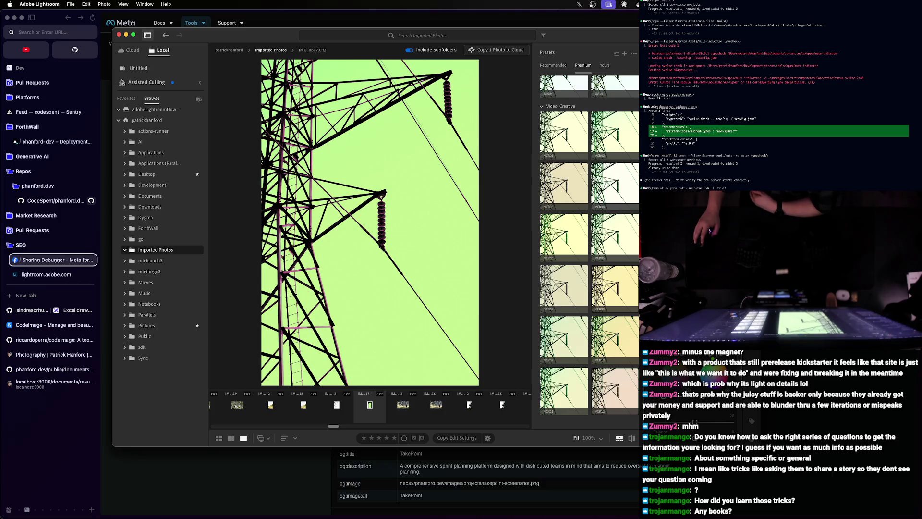
key("ctrl+Up")
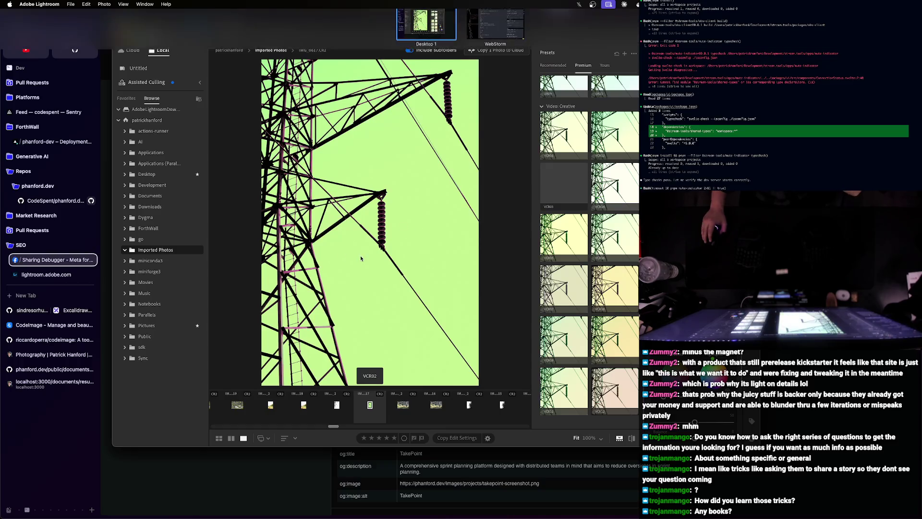
left_click(540, 134)
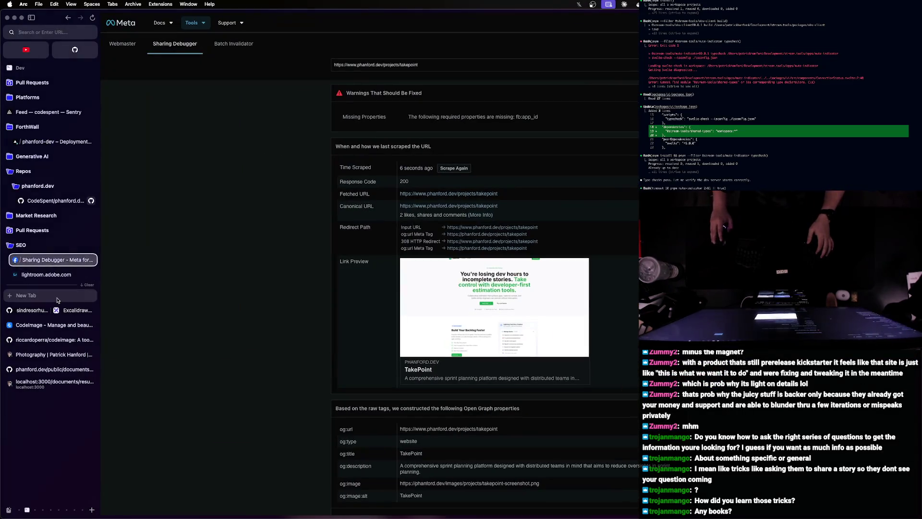
- Jump to the capture-website GitHub tab and split it beside the Excalidraw canvas
key("super+t")
type("lx")
key("Return")
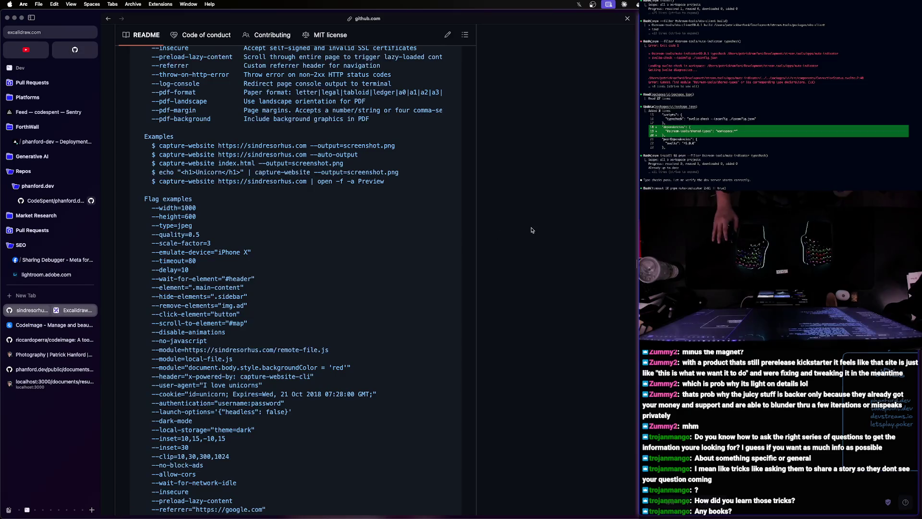
scroll(629, 228, "down", 5)
left_click_drag(629, 228, 182, 228)
scroll(438, 247, "left", 10)
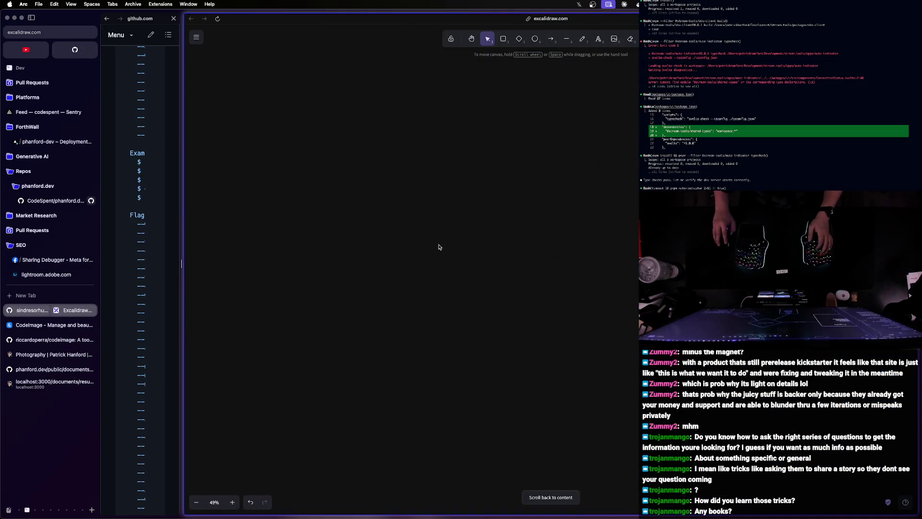
- Freehand-draw a 5, a crossed-out 0 and a 7 in Excalidraw, then widen the GitHub pane
left_click(582, 39)
left_click_drag(349, 136, 315, 245)
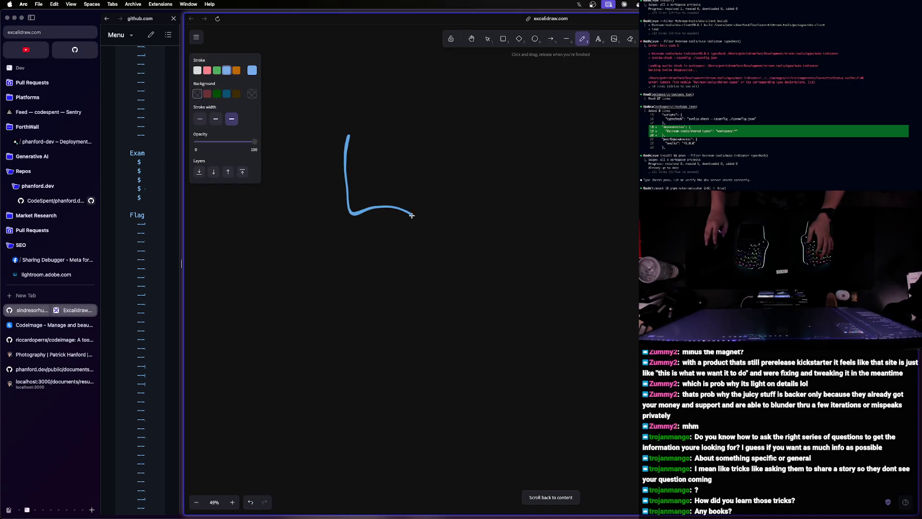
left_click_drag(348, 136, 422, 130)
mouse_move(524, 132)
left_mouse_down()
mouse_move(562, 189)
mouse_move(549, 135)
left_mouse_up()
left_click_drag(505, 189, 617, 343)
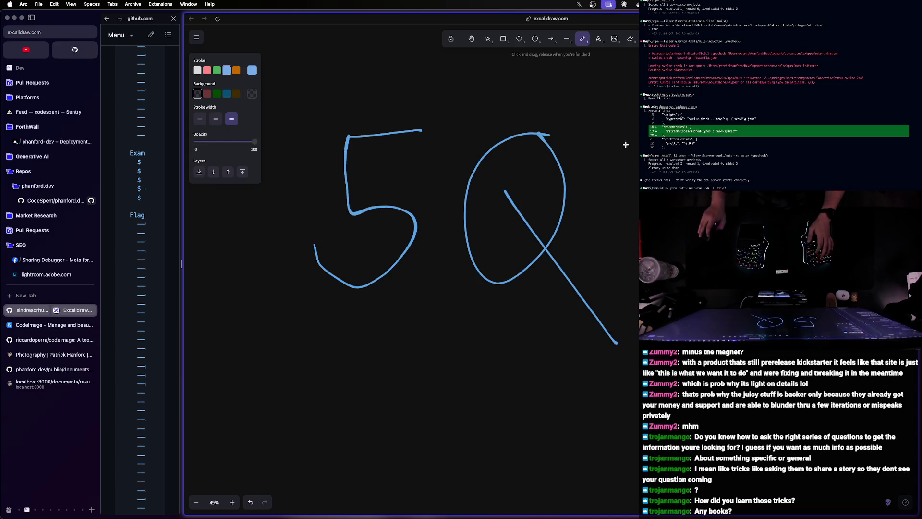
left_click_drag(639, 132, 449, 270)
left_click_drag(529, 127, 632, 275)
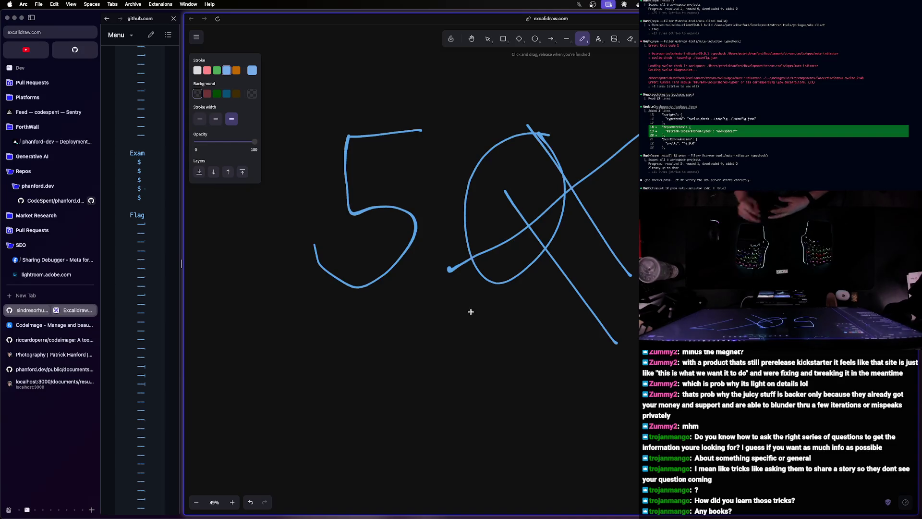
scroll(443, 289, "left", 2)
scroll(464, 257, "right", 3)
scroll(468, 267, "right", 2)
scroll(463, 263, "down", 5)
scroll(463, 264, "down", 5)
scroll(556, 264, "right", 2)
scroll(558, 264, "right", 2)
scroll(560, 263, "right", 2)
scroll(563, 262, "up", 2)
scroll(561, 261, "right", 2)
scroll(560, 261, "left", 2)
scroll(558, 261, "left", 2)
scroll(559, 262, "up", 2)
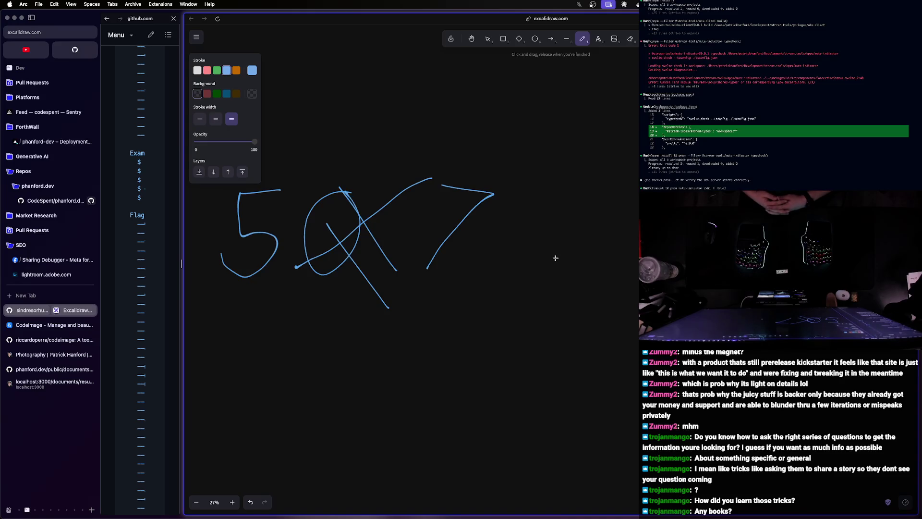
left_click(178, 257)
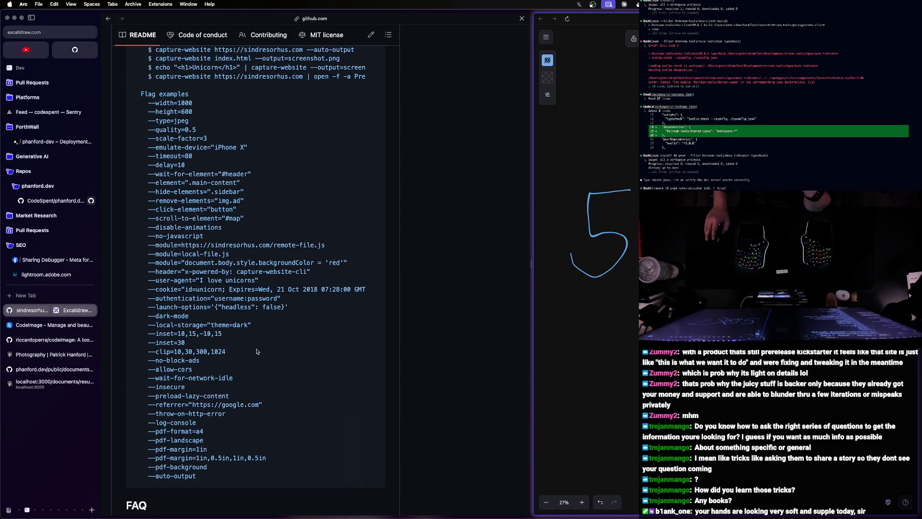
- Bring the Lightroom window with the green-tinted pylon photo back to the front
key("ctrl+Up")
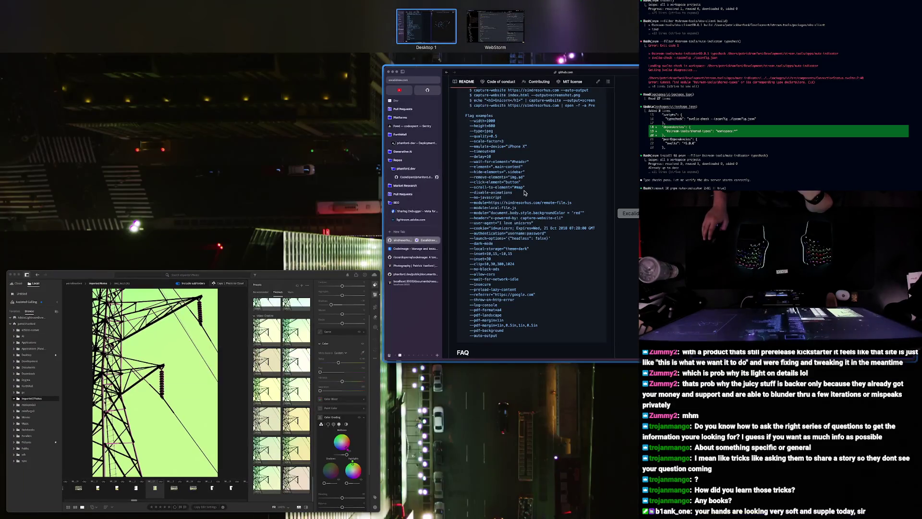
left_click(266, 331)
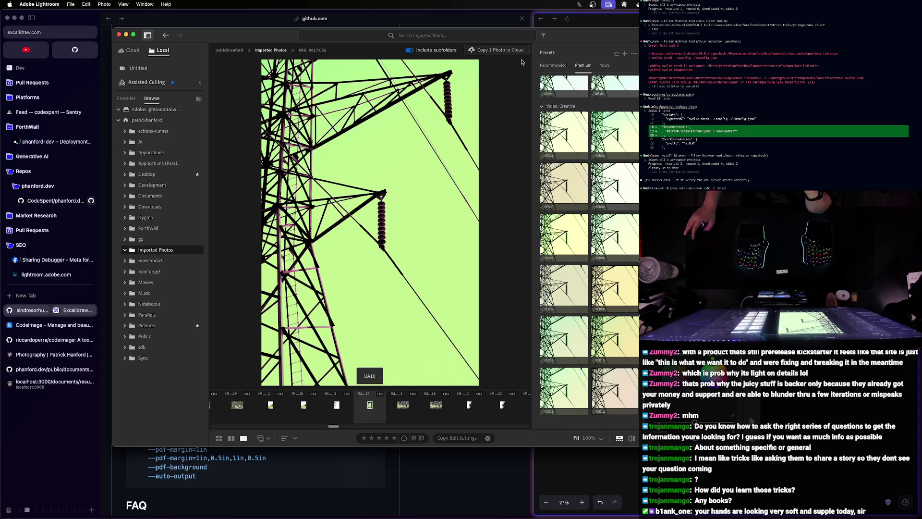
- Compare the edit against the original a few times, then apply the VCR04 high-contrast preset
left_click_drag(589, 38, 536, 60)
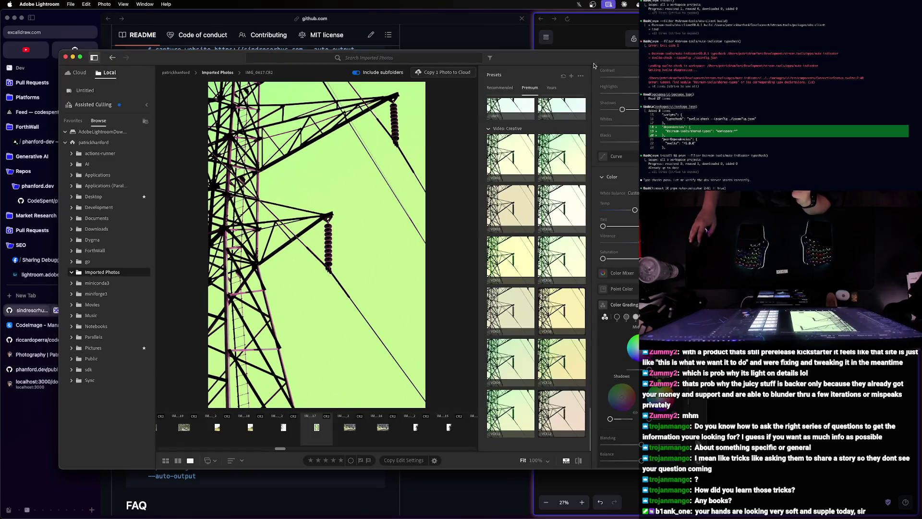
left_click(578, 462)
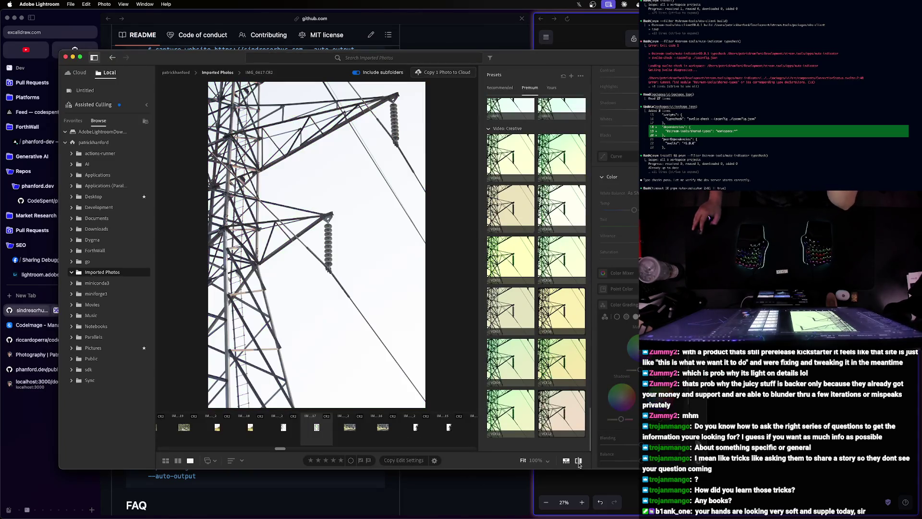
left_click(579, 461)
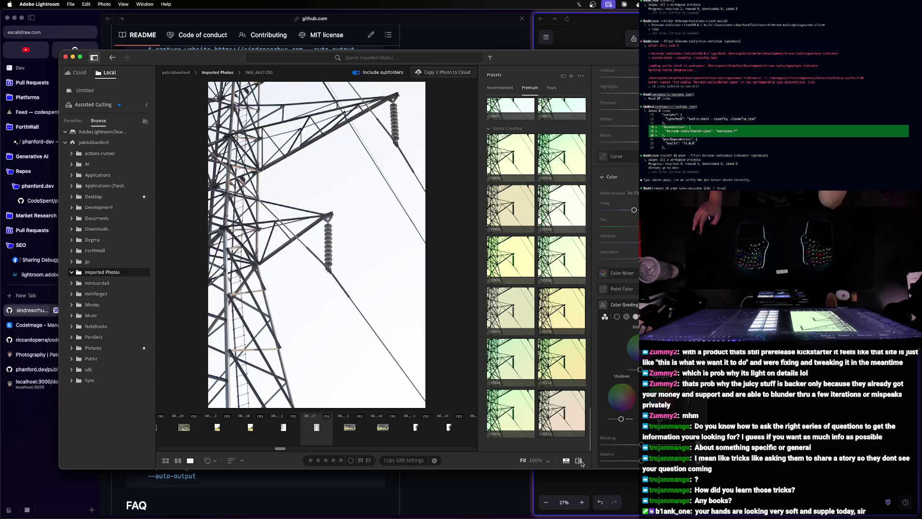
left_click(580, 462)
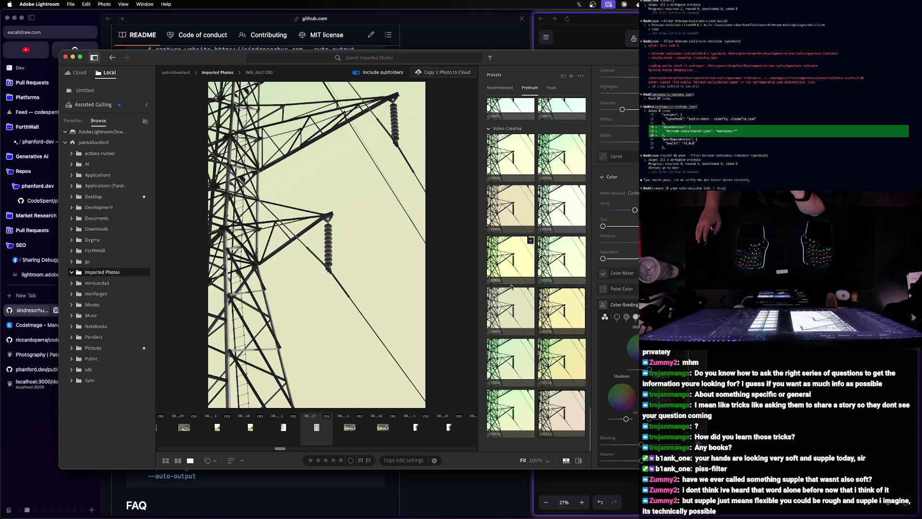
left_click(555, 222)
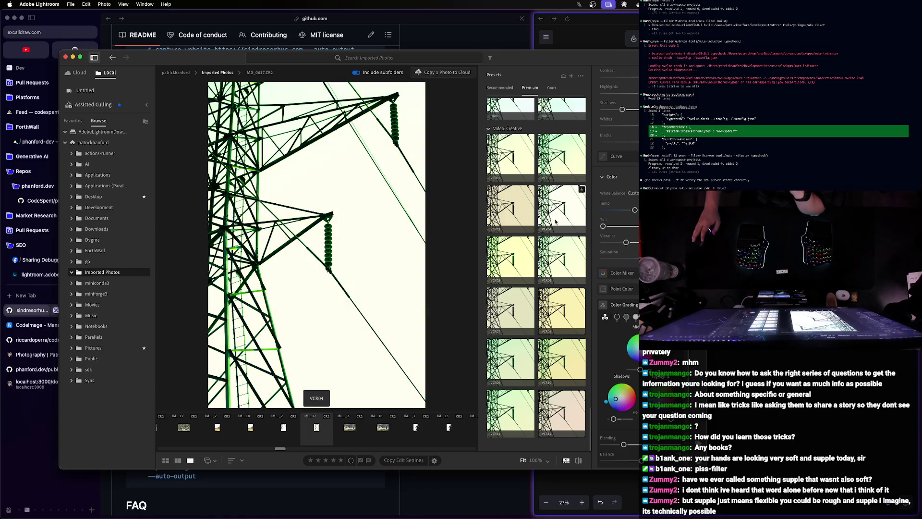
scroll(558, 228, "up", 1)
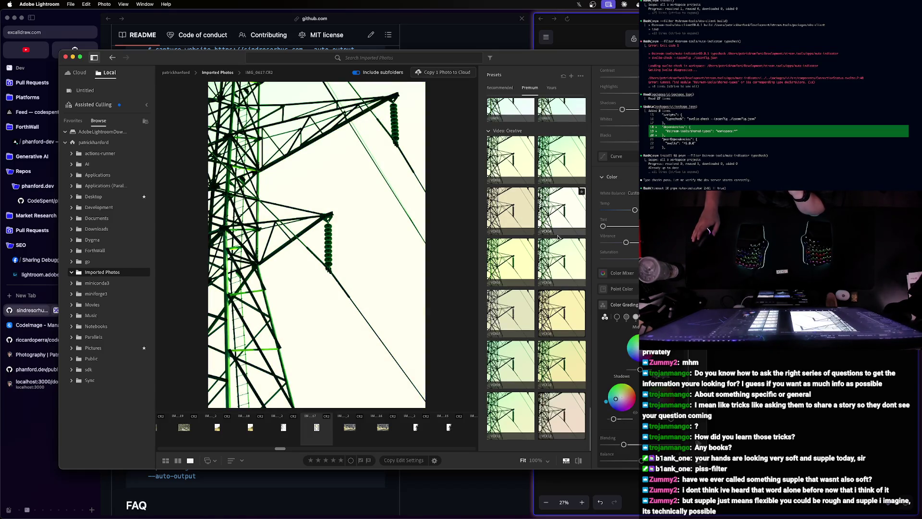
scroll(559, 241, "up", 1)
scroll(558, 249, "down", 3)
scroll(557, 278, "down", 3)
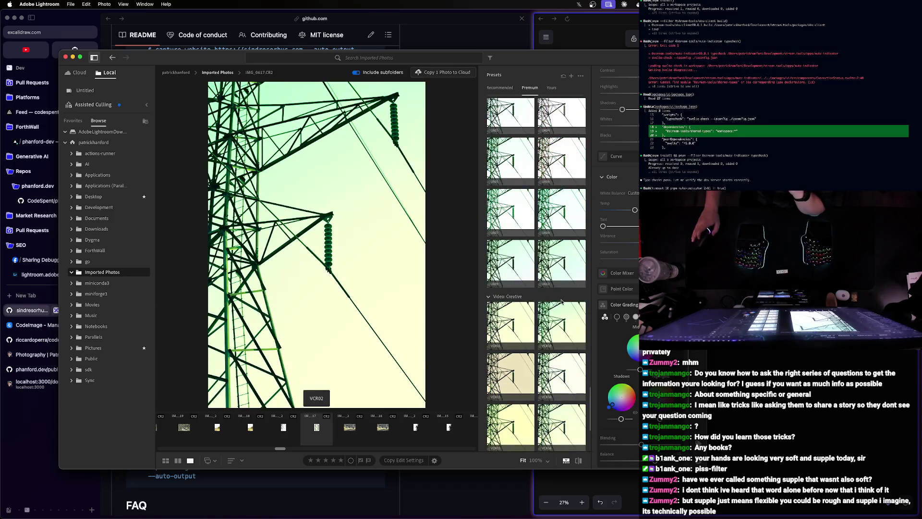
scroll(555, 306, "down", 3)
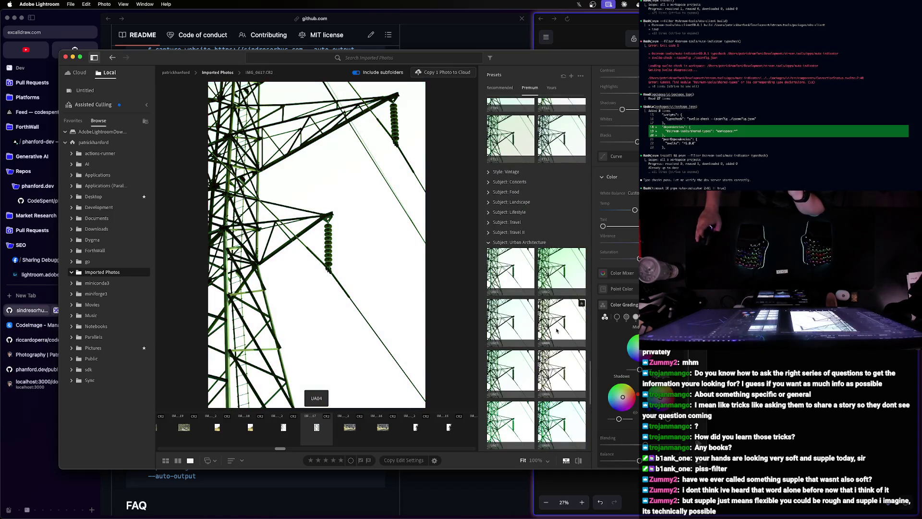
scroll(540, 274, "up", 3)
scroll(559, 308, "up", 3)
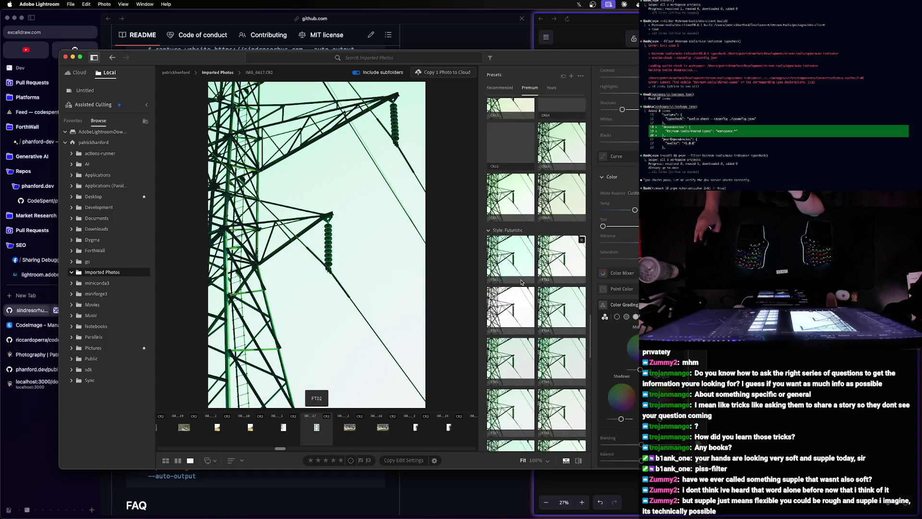
scroll(559, 309, "up", 2)
scroll(559, 308, "up", 5)
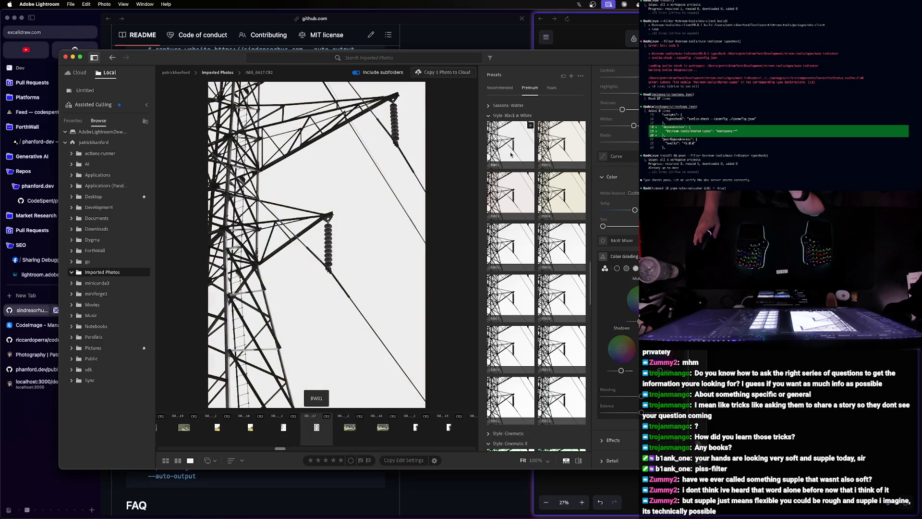
scroll(511, 153, "up", 1)
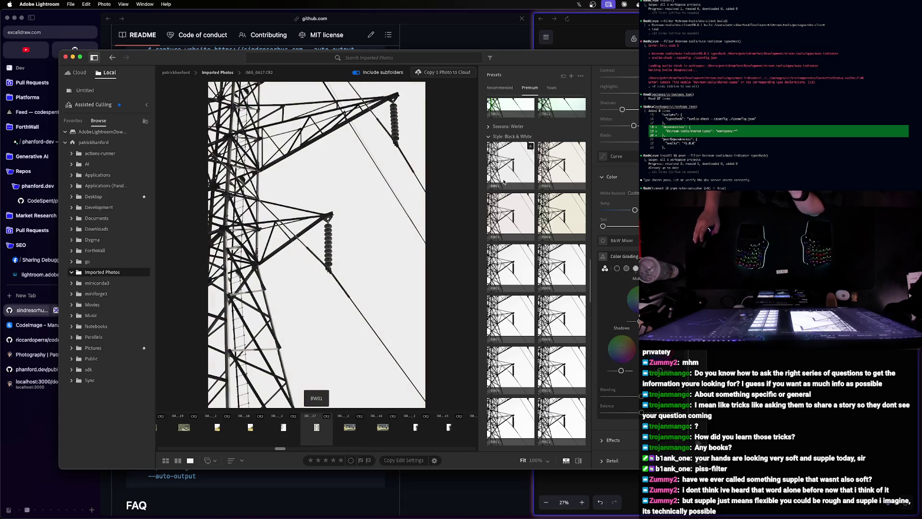
- Apply BW01, tint the shadows dark green on the colour wheel, then apply BW04
left_click(504, 179)
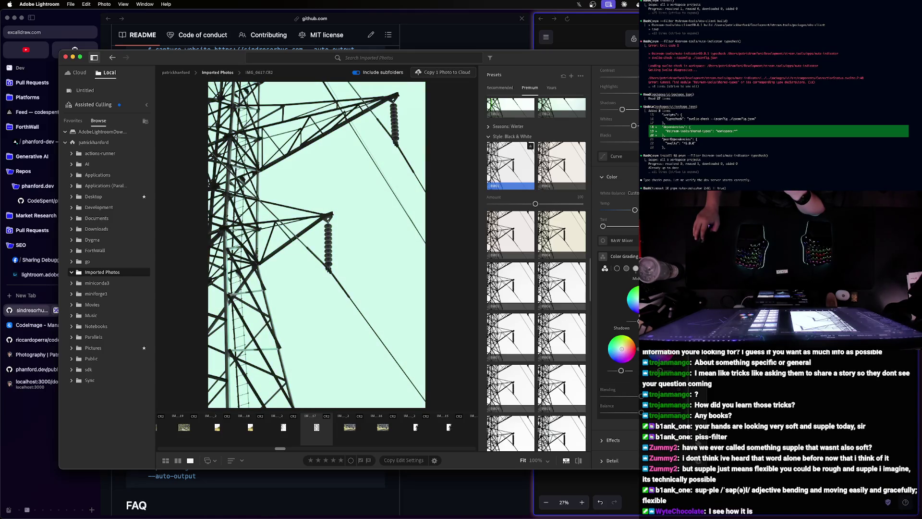
left_click_drag(631, 348, 641, 351)
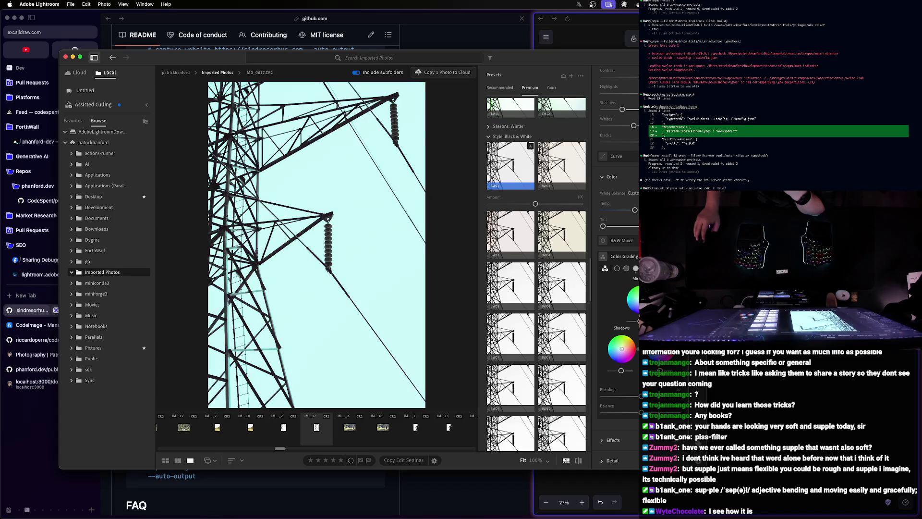
scroll(537, 325, "down", 2)
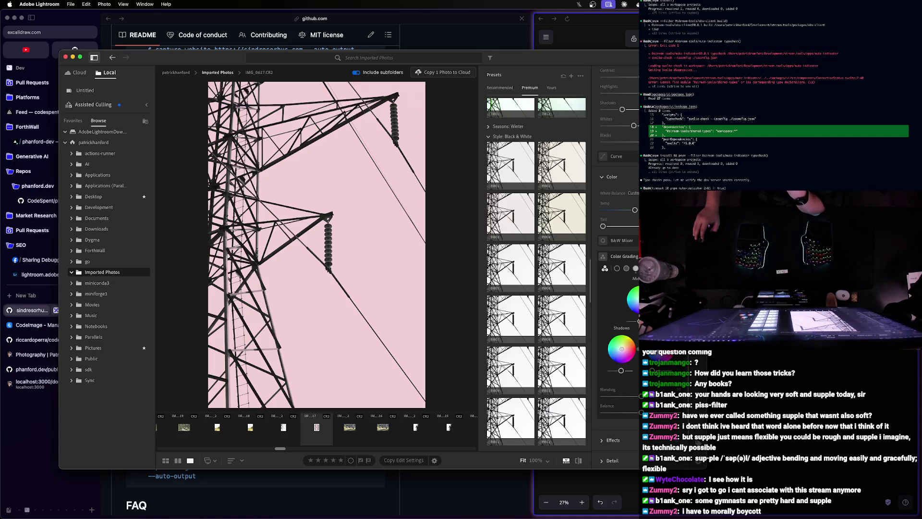
left_click_drag(621, 348, 618, 349)
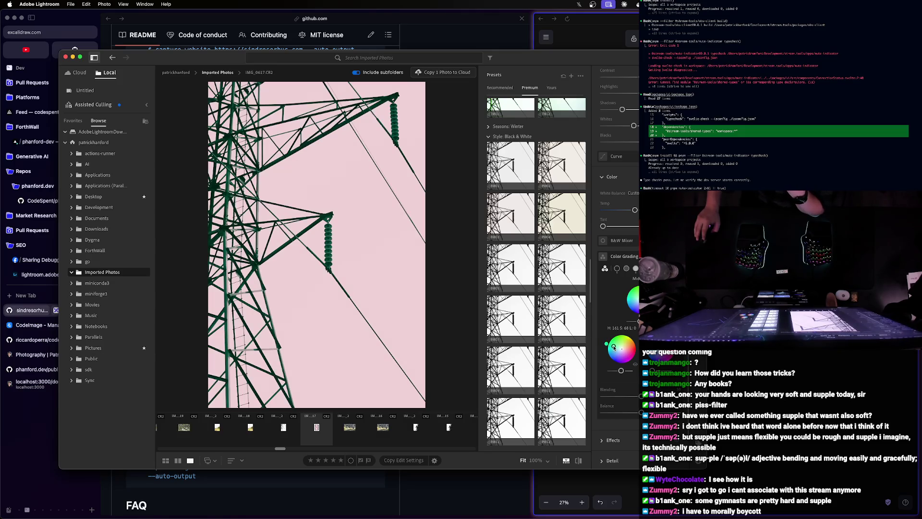
left_click_drag(625, 351, 623, 350)
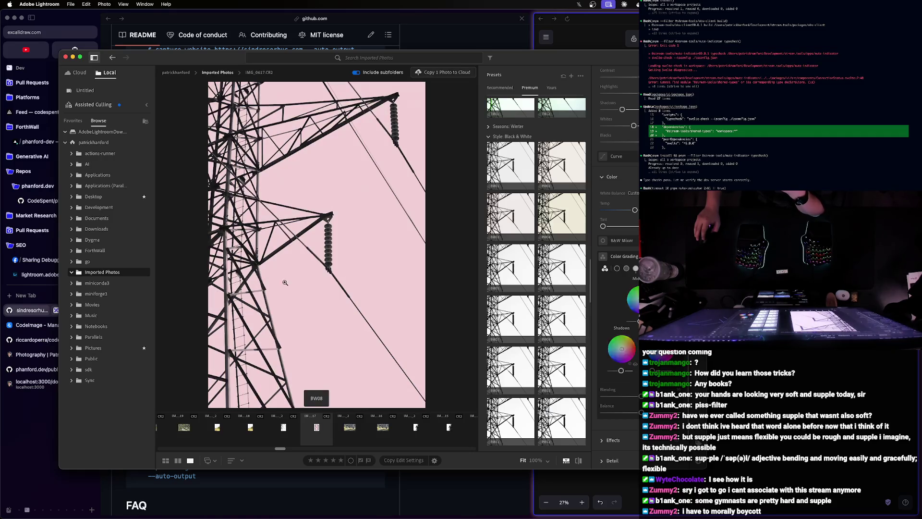
left_click(561, 166)
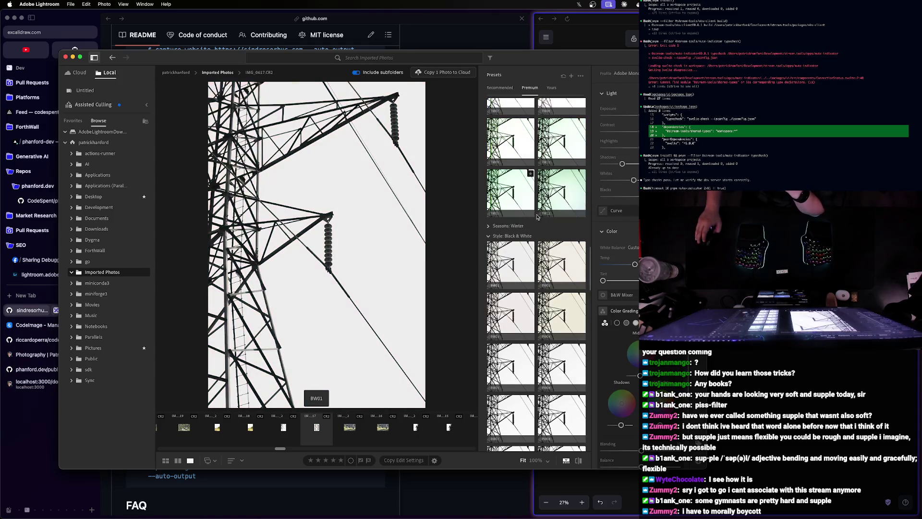
scroll(556, 229, "up", 5)
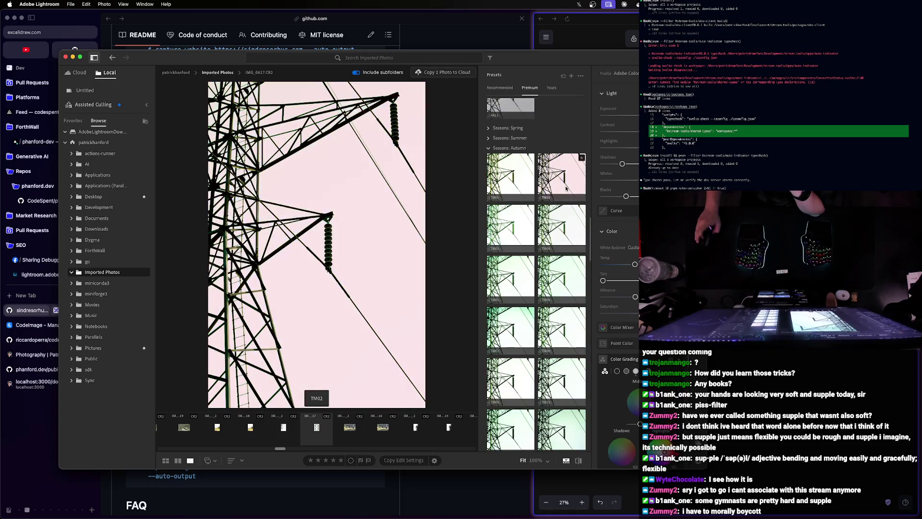
scroll(562, 177, "up", 3)
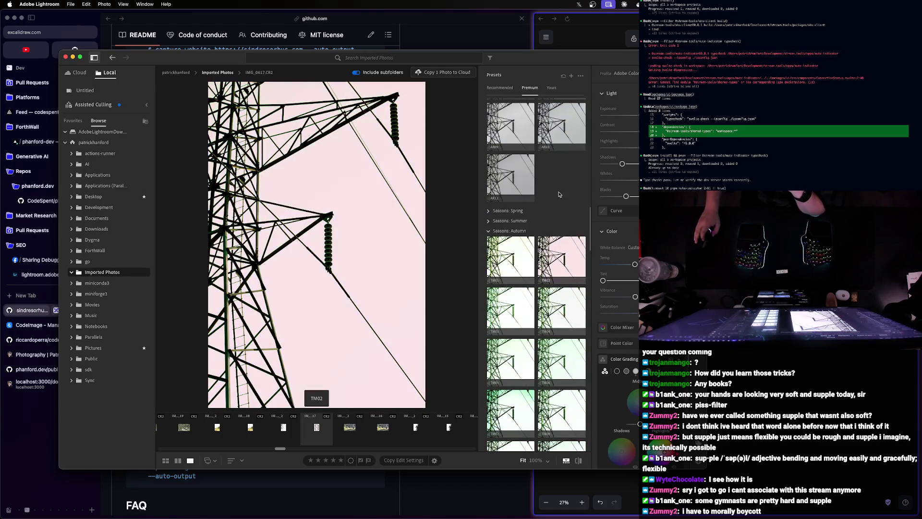
scroll(526, 224, "up", 3)
scroll(540, 234, "up", 3)
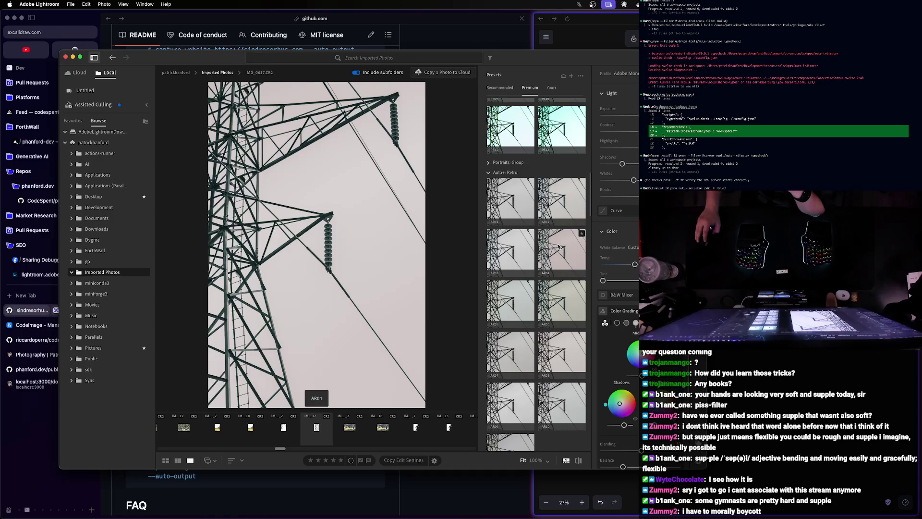
- Apply the AR04 retro preset with teal-green shadows and lowered highlights for a muted sky
left_click(558, 247)
scroll(612, 317, "down", 2)
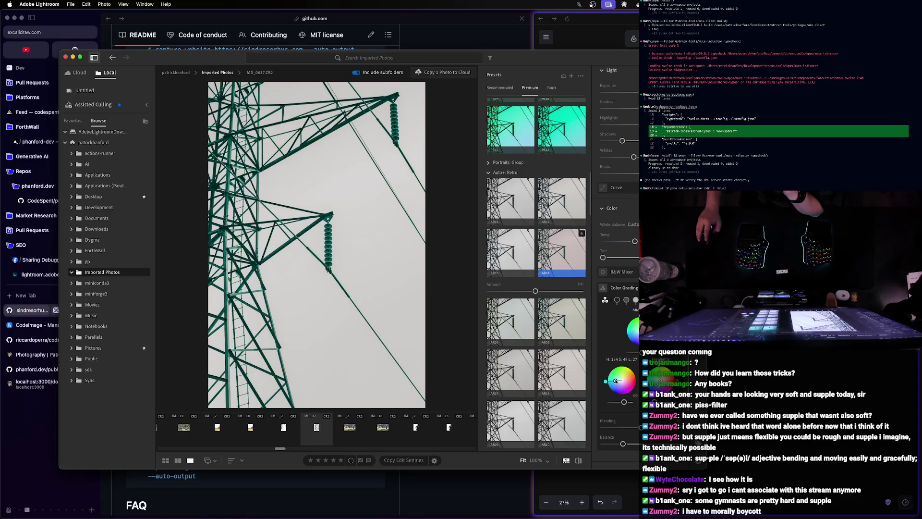
left_click_drag(616, 382, 615, 398)
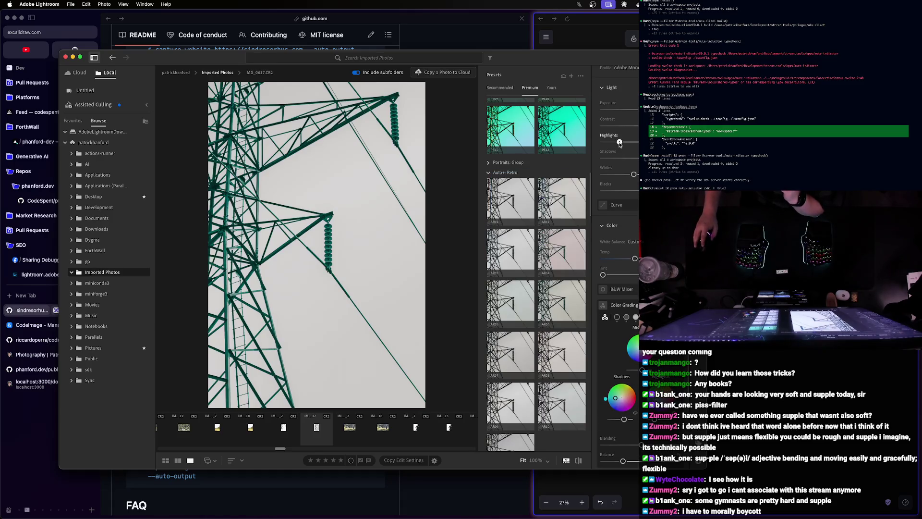
left_click_drag(628, 142, 602, 141)
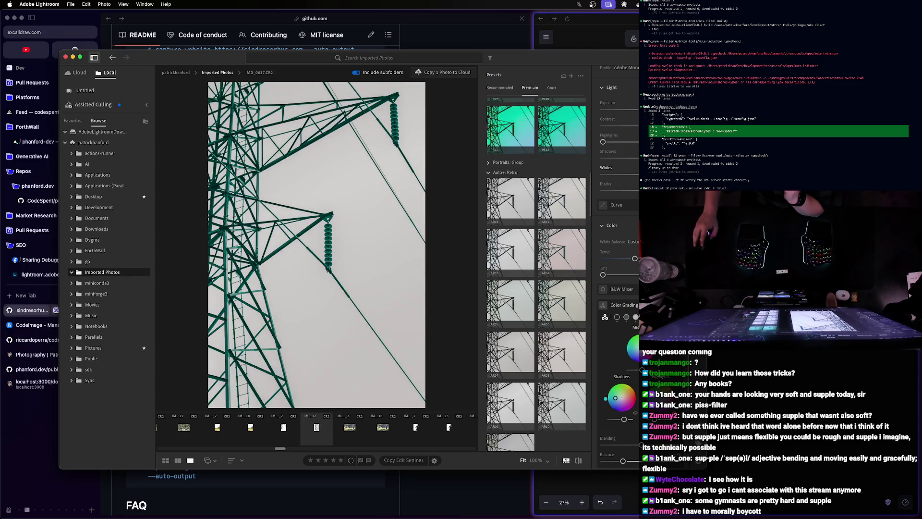
left_click_drag(610, 145, 607, 144)
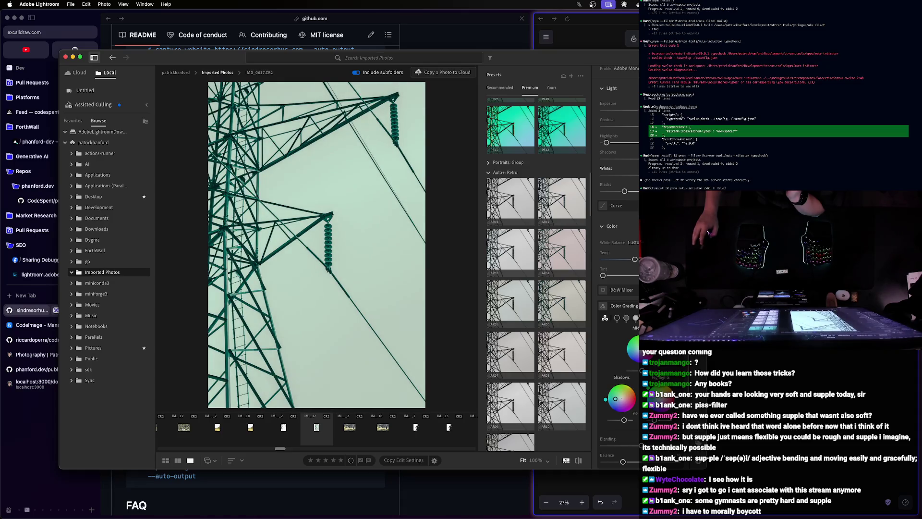
- Darken the blacks and adjust contrast, then compare the green-tinted edit against the original
mouse_move(625, 191)
left_mouse_down()
mouse_move(595, 196)
mouse_move(617, 198)
left_mouse_up()
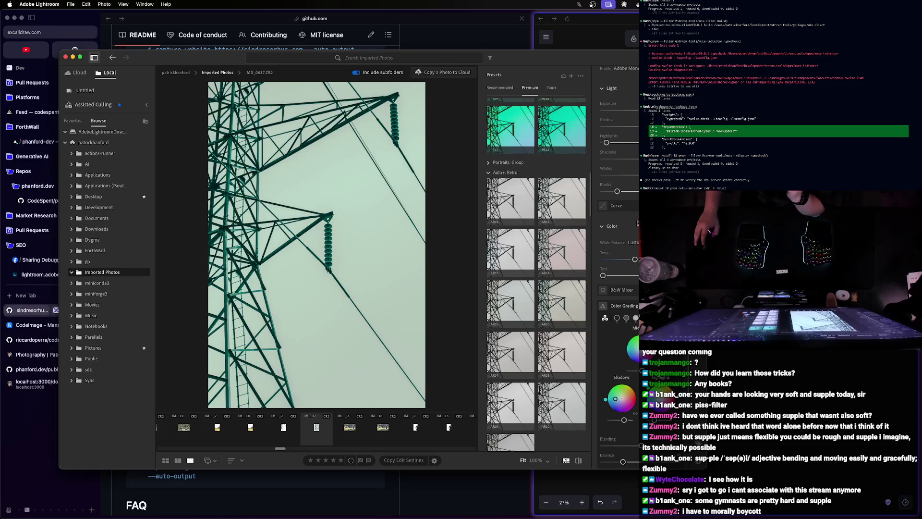
scroll(636, 222, "up", 2)
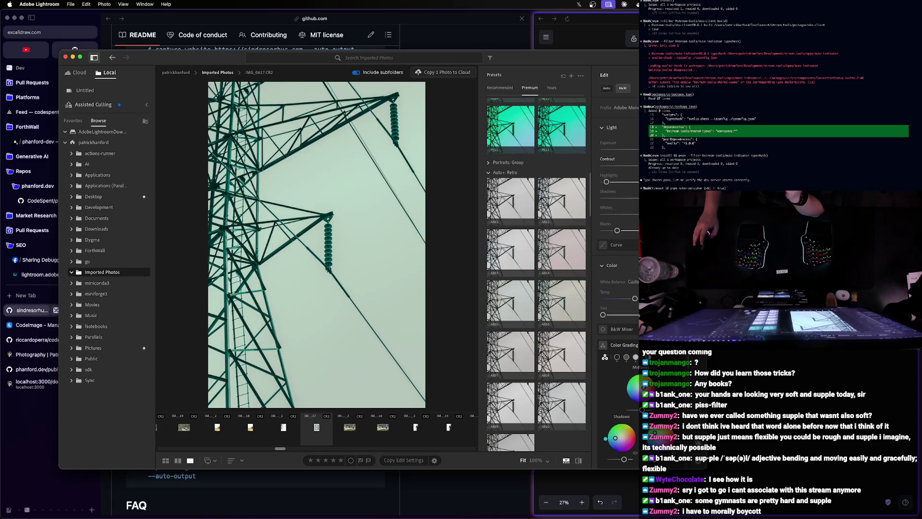
left_click_drag(625, 167, 638, 167)
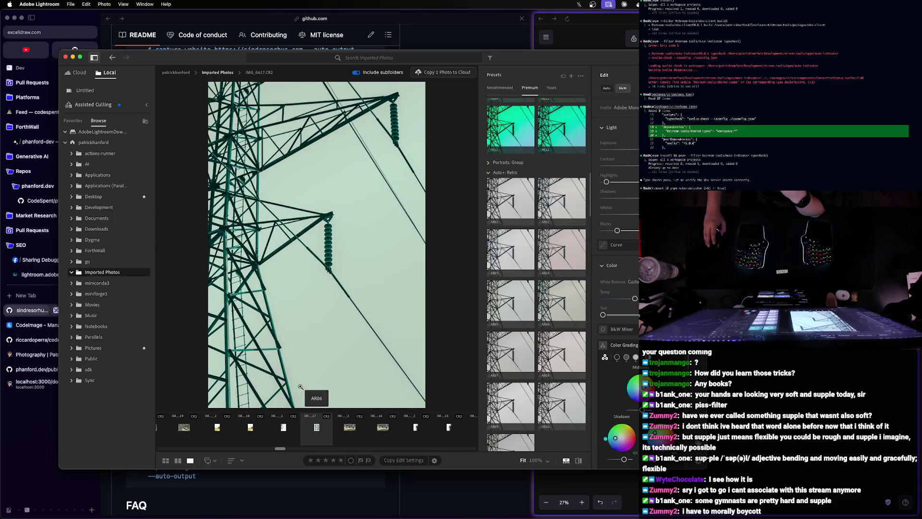
left_click(579, 461)
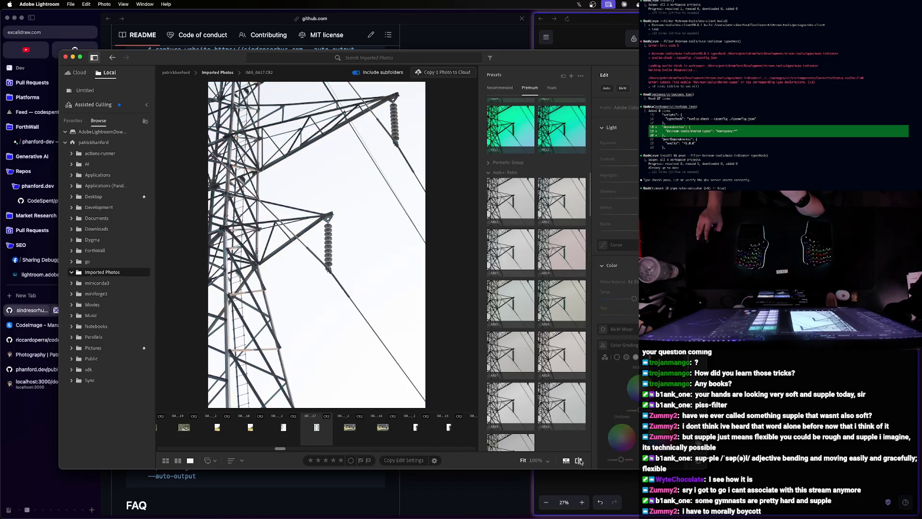
left_click(579, 460)
left_click(579, 461)
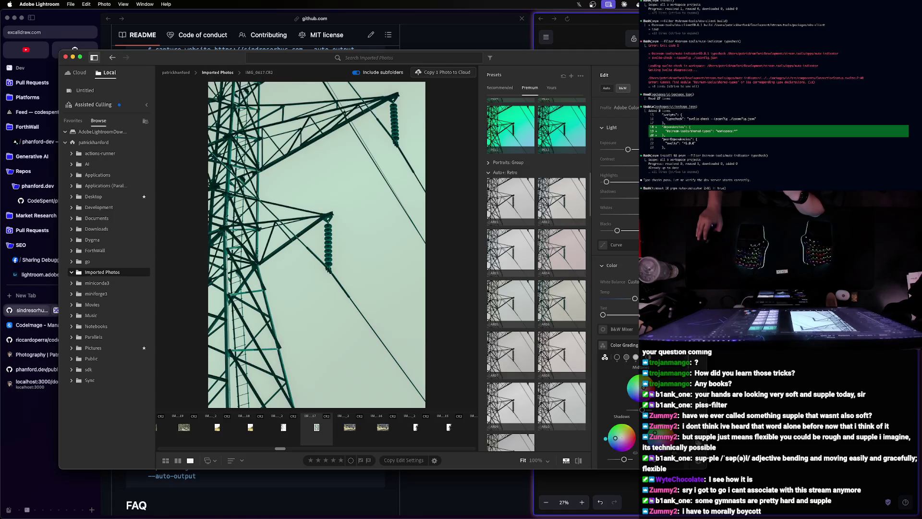
scroll(615, 288, "down", 2)
scroll(616, 288, "down", 3)
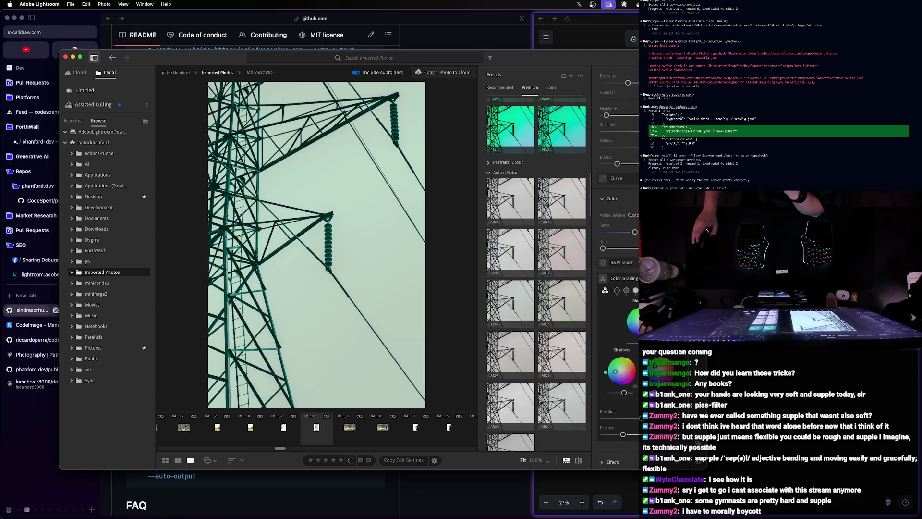
right_click(310, 232)
mouse_move(339, 236)
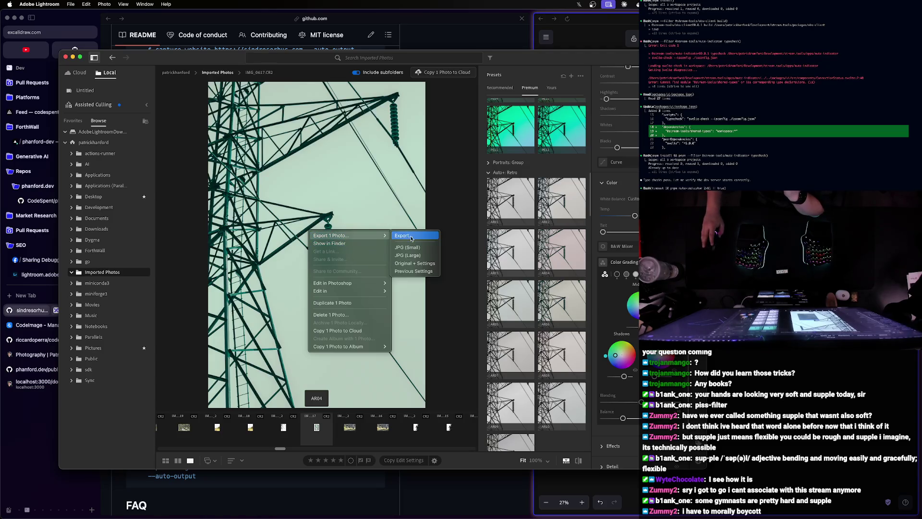
- Start a quick export, browse to Selfies/Exported Photos, then cancel it for the full export settings
left_click(416, 264)
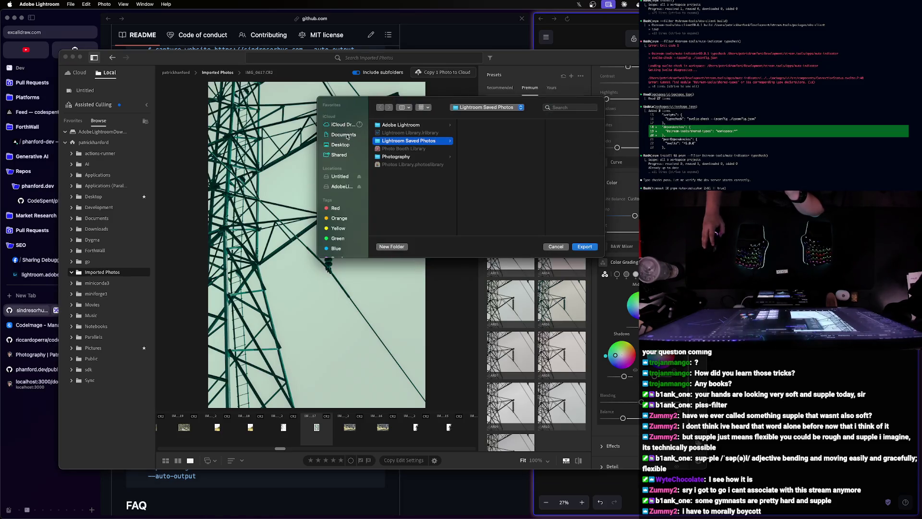
left_click(340, 144)
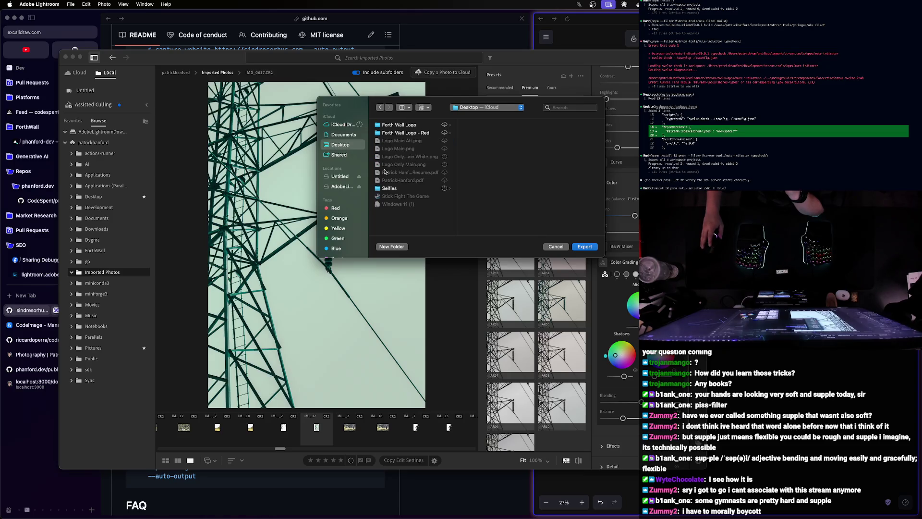
left_click(389, 189)
left_click(475, 133)
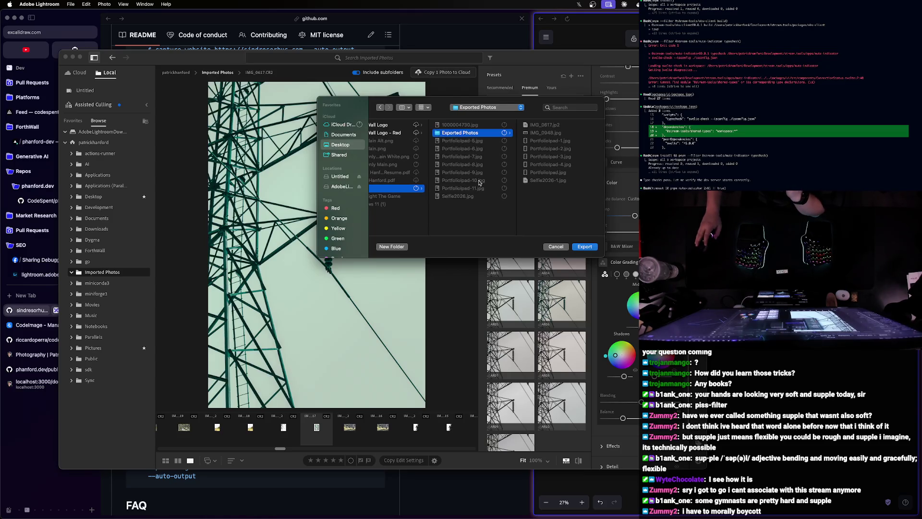
left_click(557, 247)
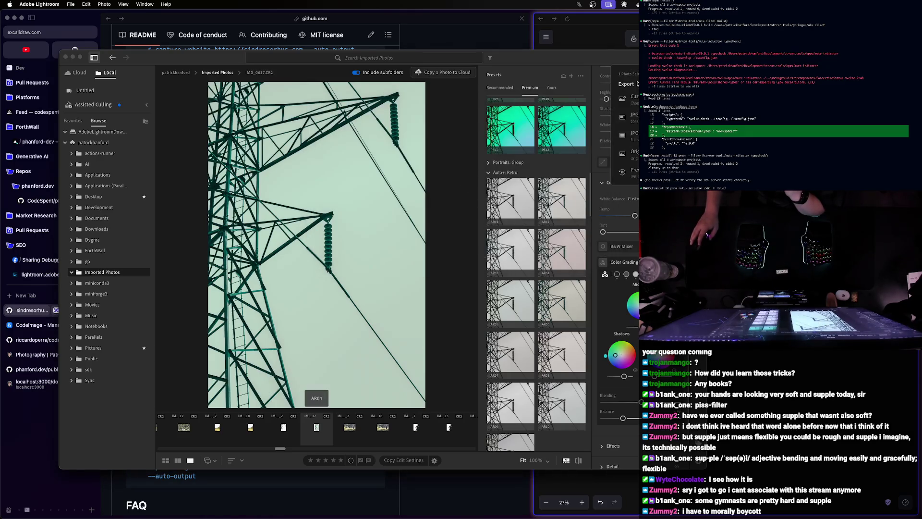
key("Escape")
- Set the export to Full Size, 100% quality with custom name UrbanSubject
key("super+shift+e")
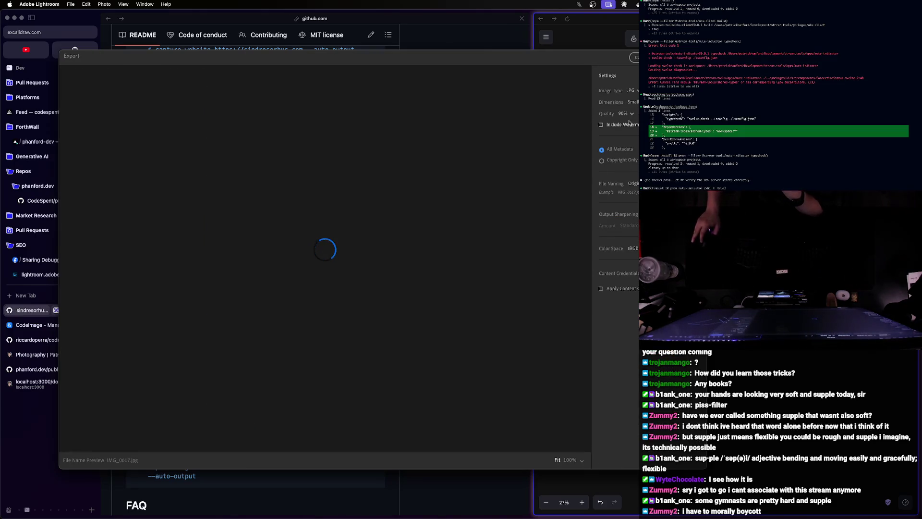
left_click(632, 115)
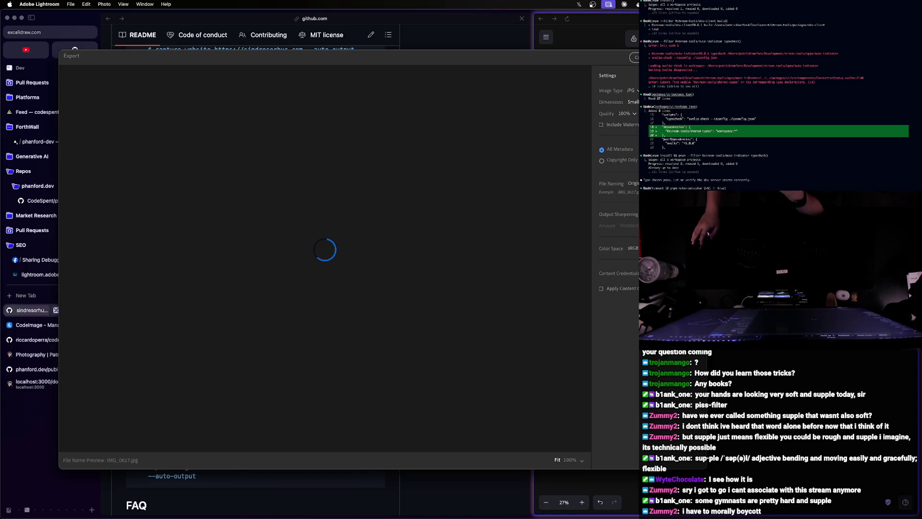
left_click(633, 102)
left_click(630, 122)
left_click(633, 183)
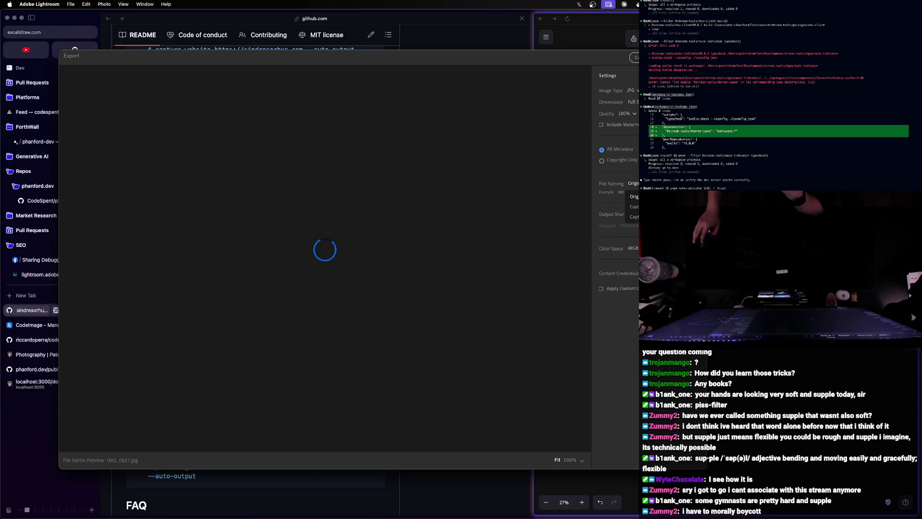
left_click(634, 207)
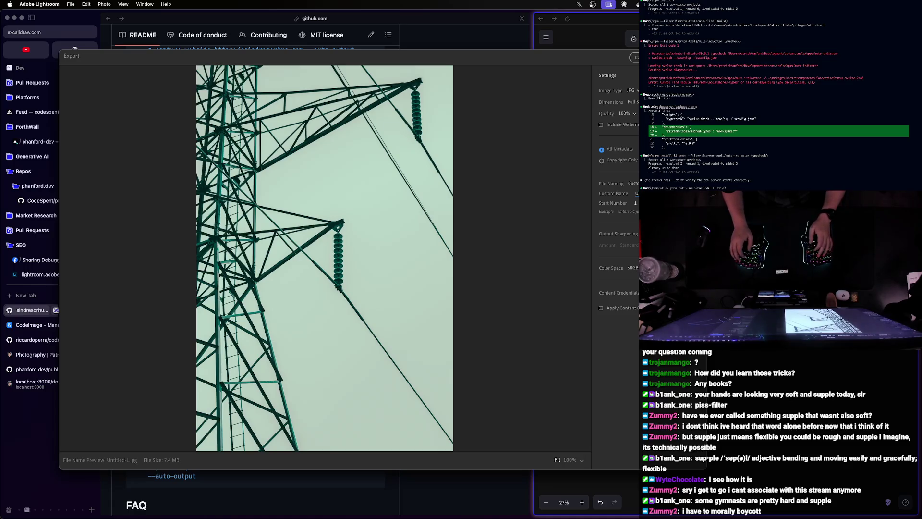
key("super+a")
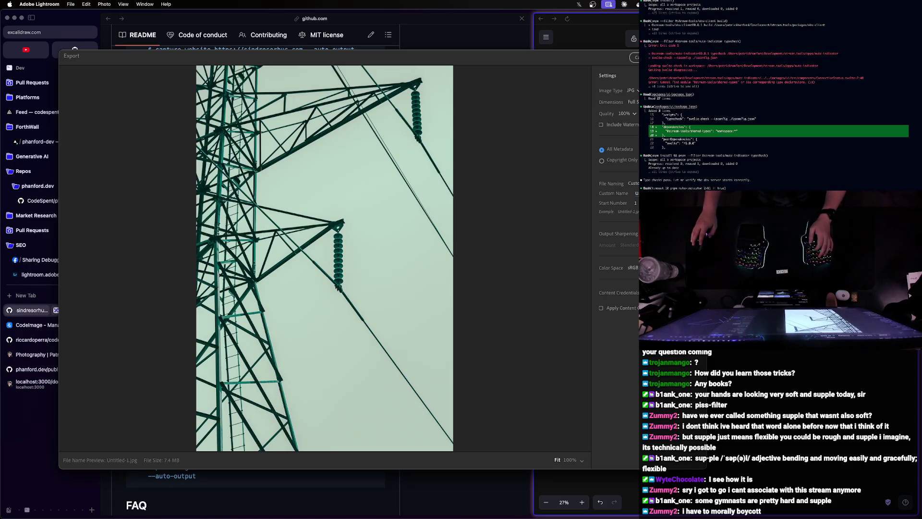
key("Return")
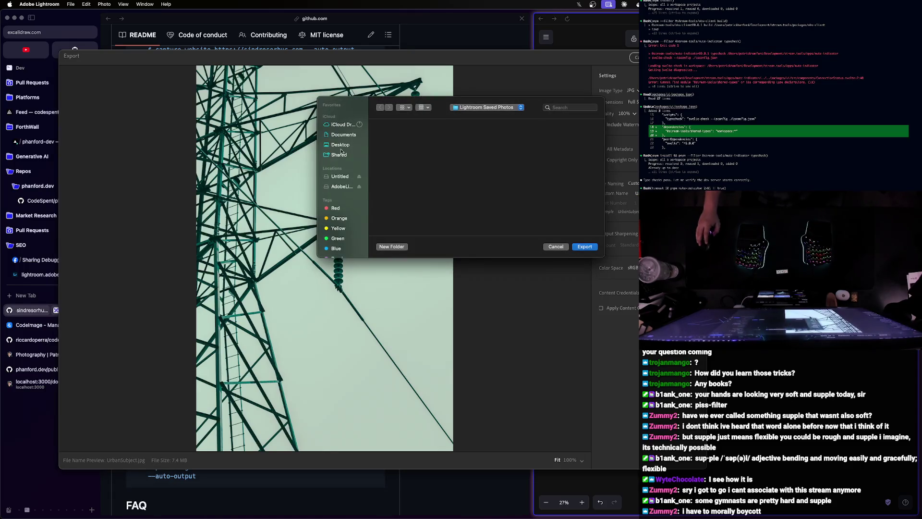
- Export the photo into Desktop/Selfies/Exported Photos
left_click(339, 145)
left_click(387, 142)
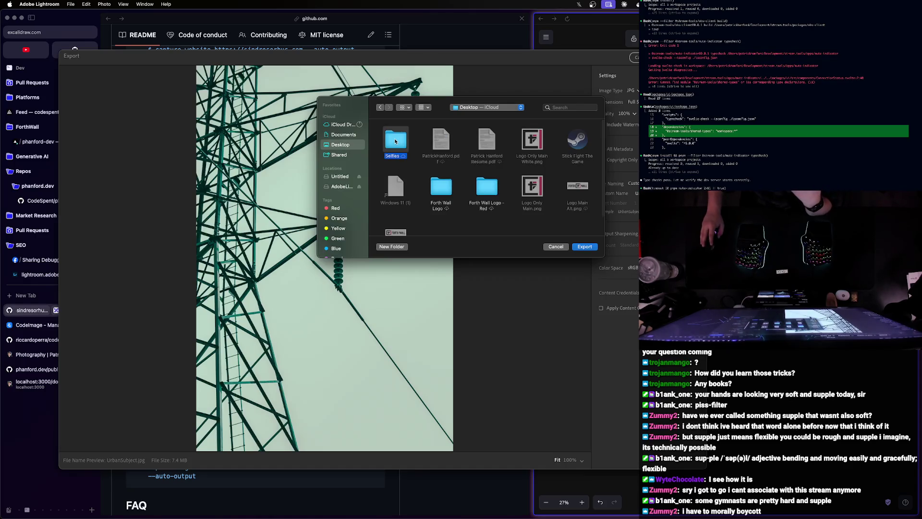
double_click(393, 145)
double_click(440, 141)
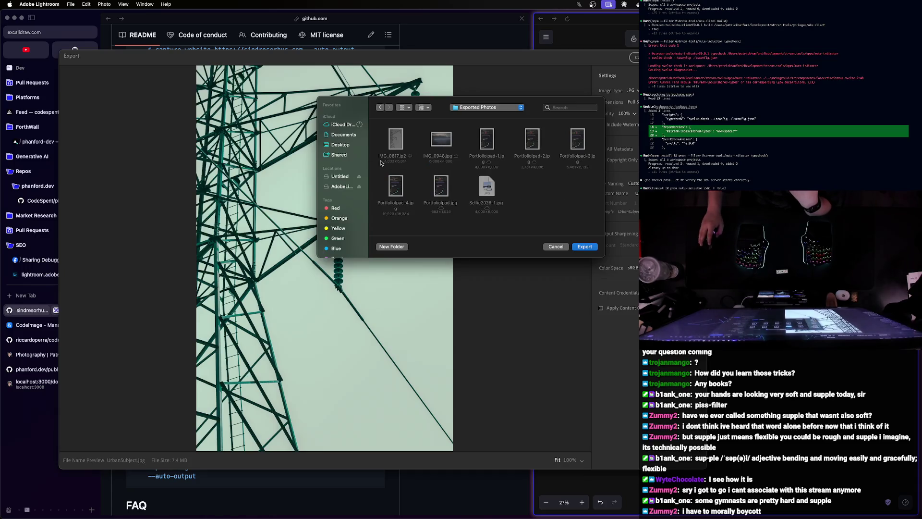
left_click(585, 247)
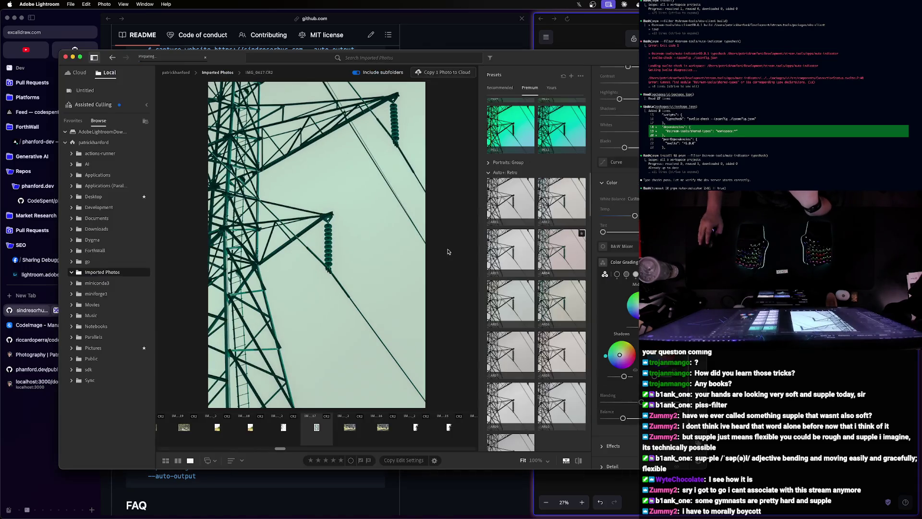
key("ctrl+Up")
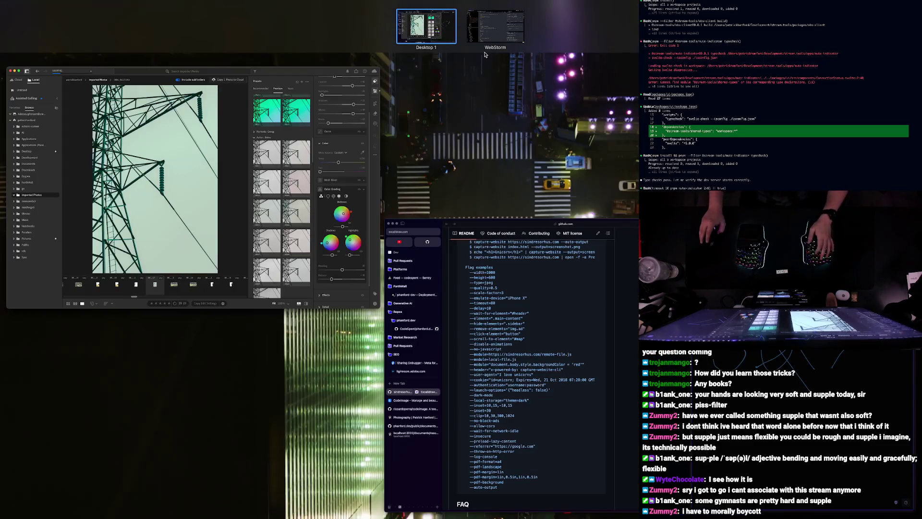
left_click(435, 274)
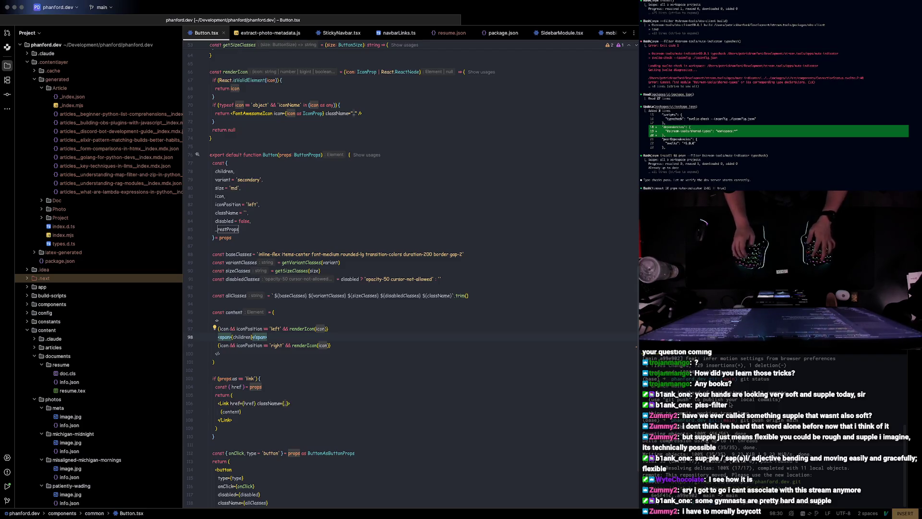
type("ies/Exported Photos/")
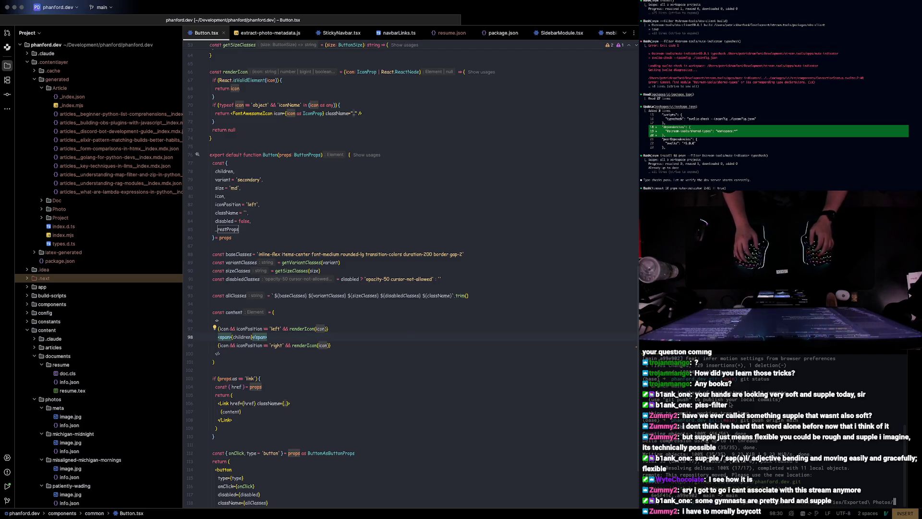
type("UrbanSubject.jpg")
key("Tab")
key("Return")
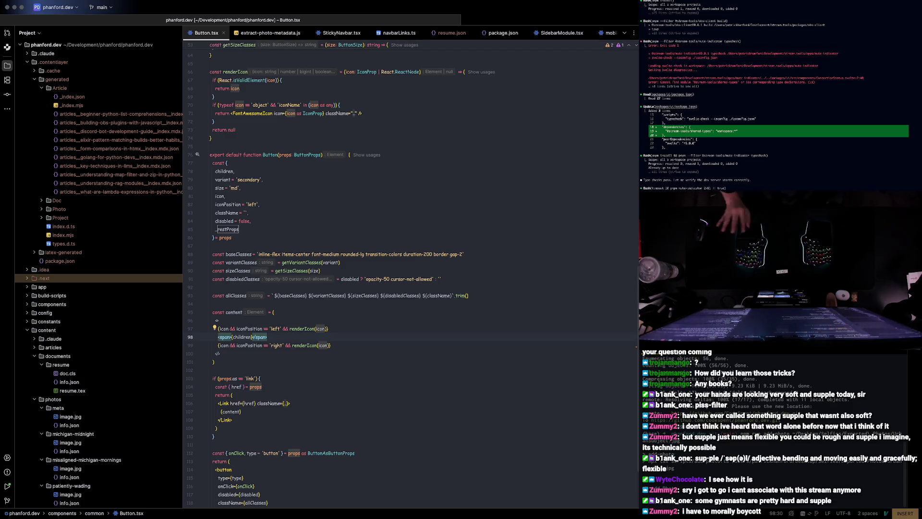
key("ctrl+Right")
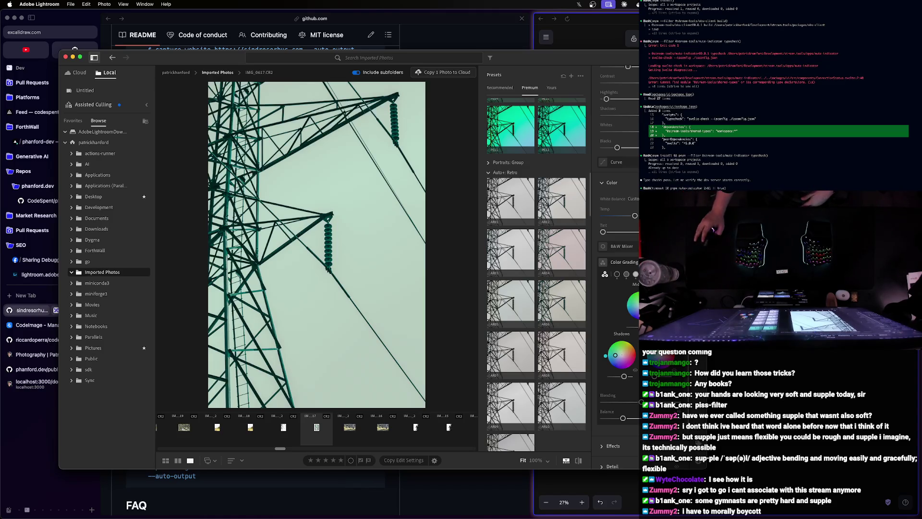
key("ctrl+Up")
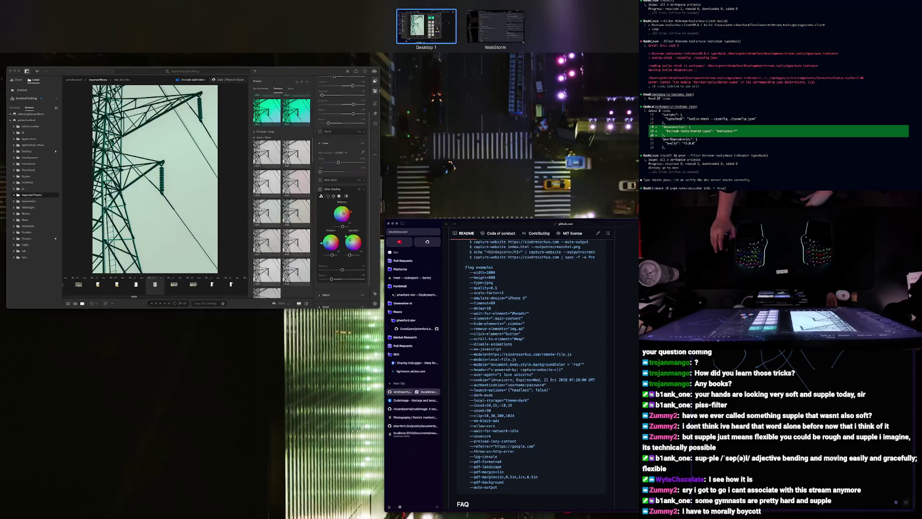
key("ctrl+Up")
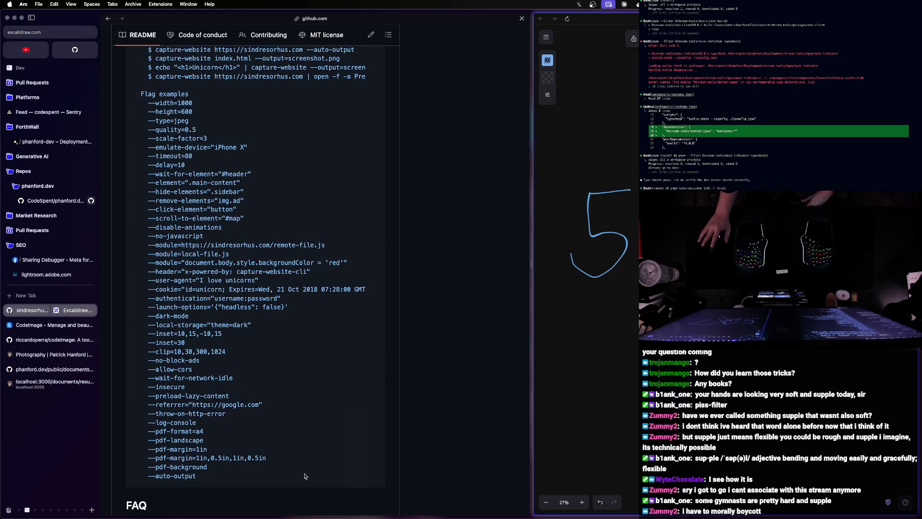
key("ctrl+Up")
left_click(279, 230)
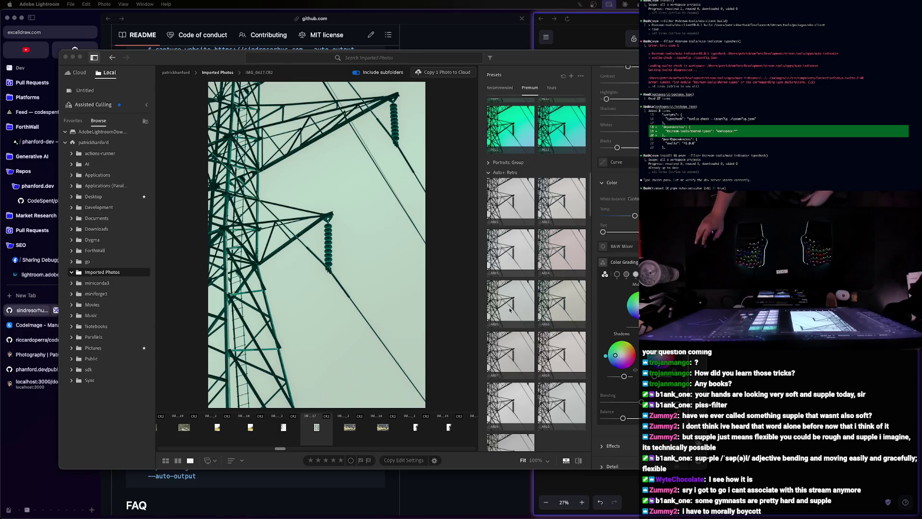
- Look at the browser README, then settle on the full-screen WebStorm space
key("ctrl+Up")
left_click(499, 238)
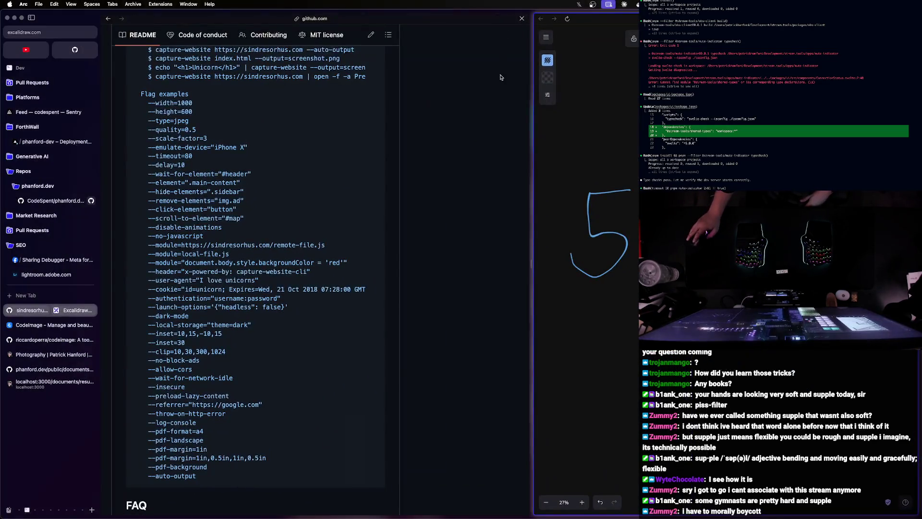
key("ctrl+Up")
left_click(504, 303)
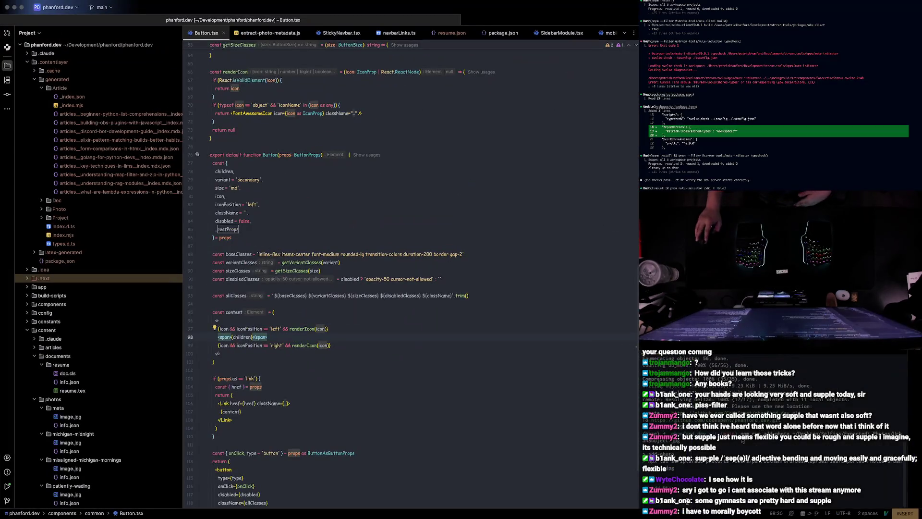
key("ctrl+Up")
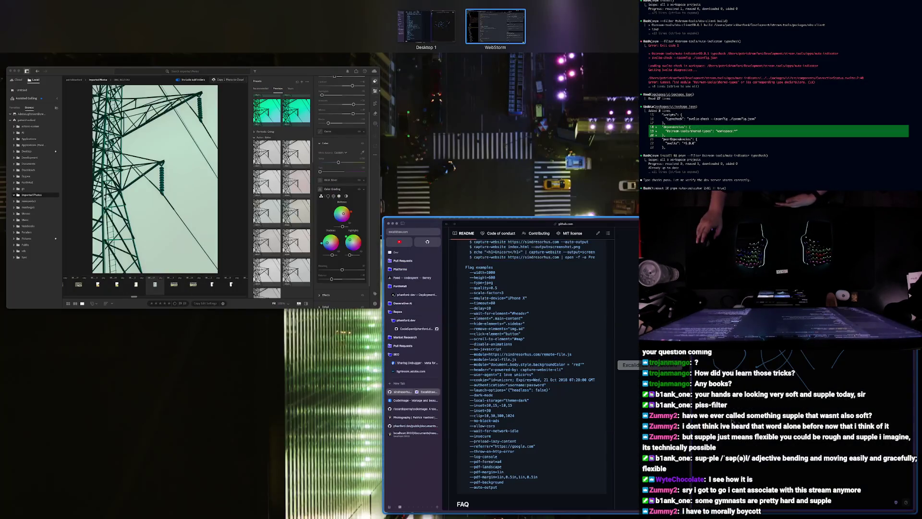
mouse_move(495, 26)
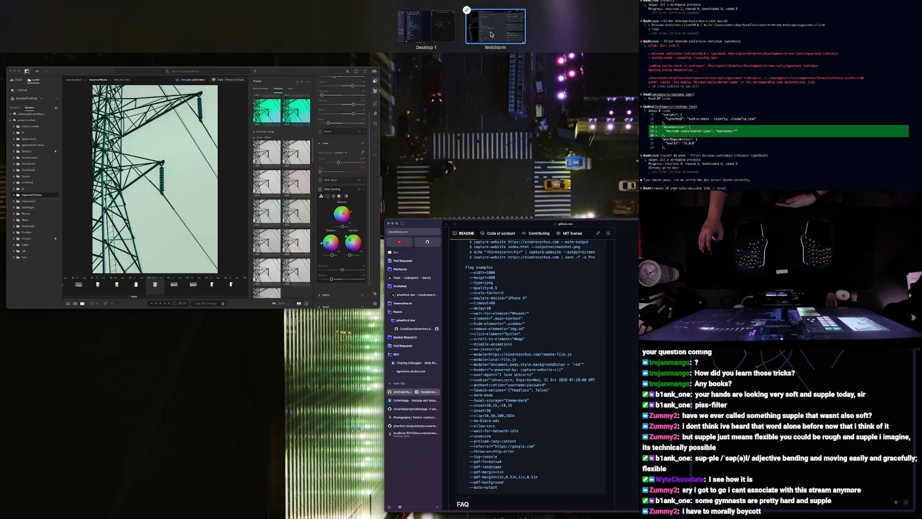
left_click(491, 34)
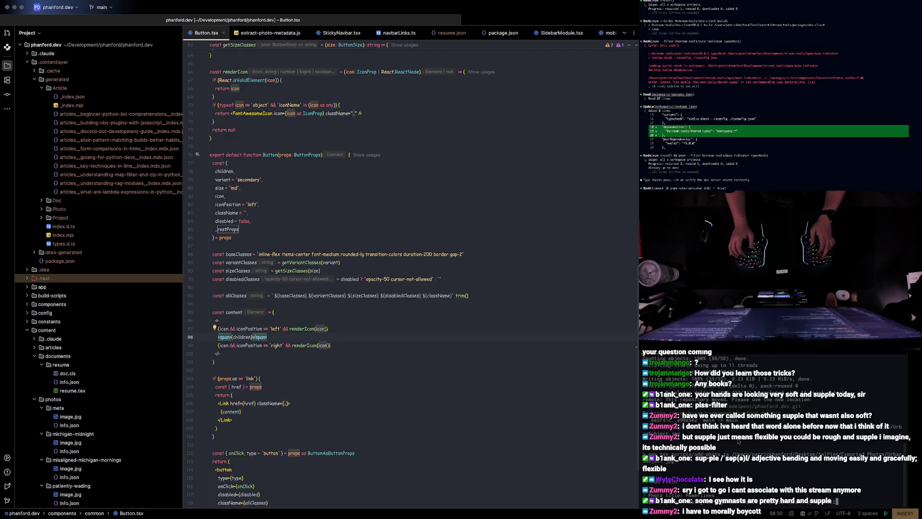
type("iminal and ")
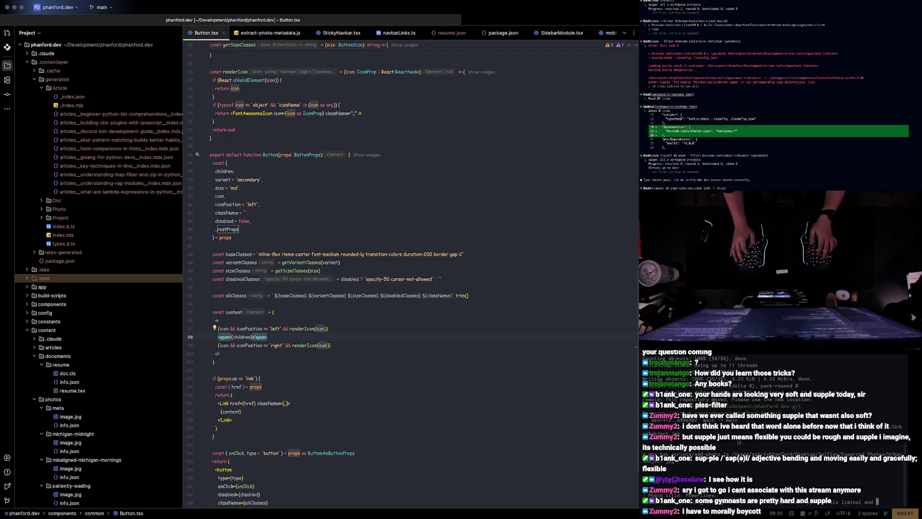
type("out or")
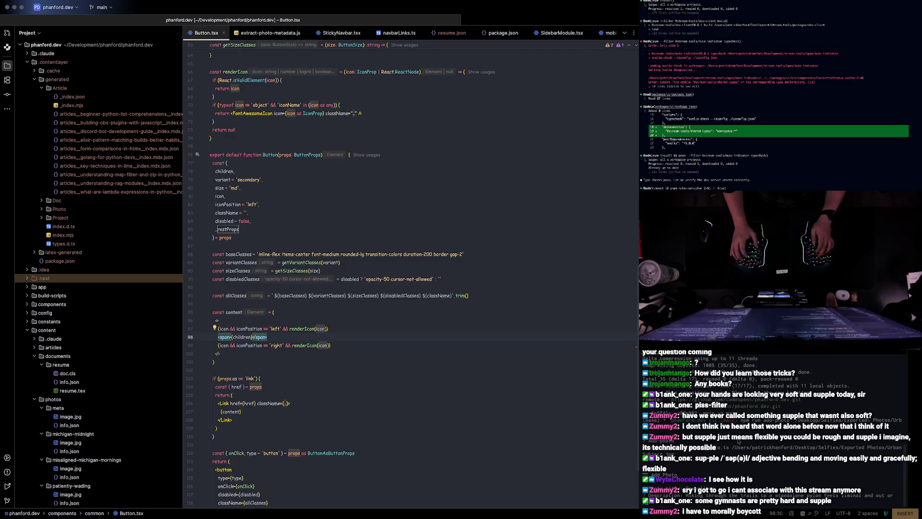
- Submit the photo description line at the terminal prompt and bring the Lightroom window forward
key("Return")
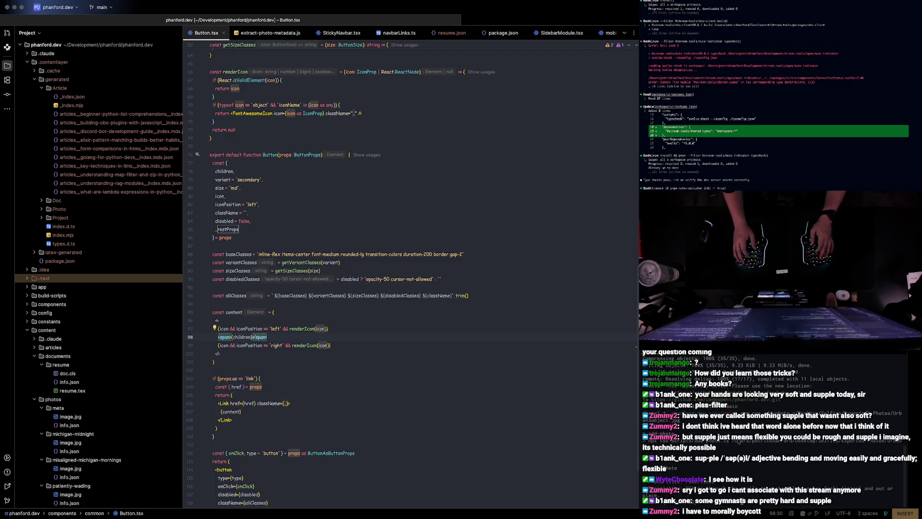
key("ctrl+Left")
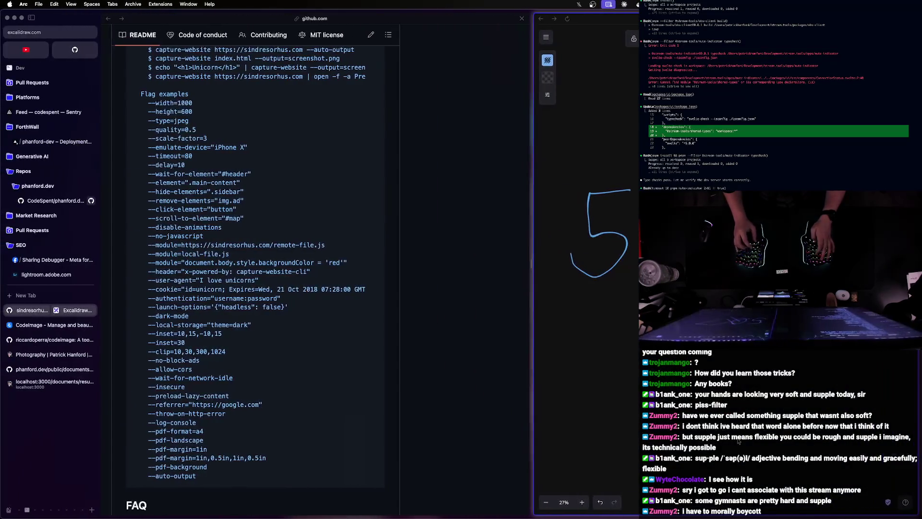
key("ctrl+Right")
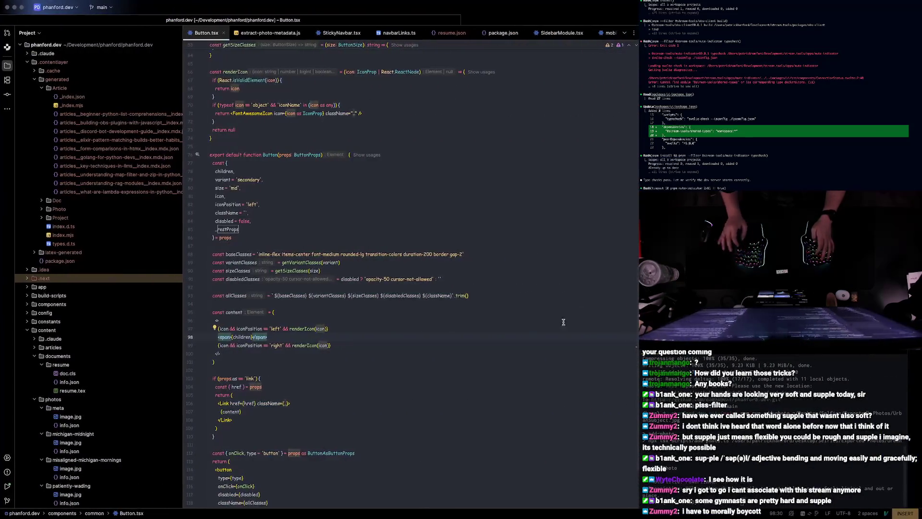
key("ctrl+Up")
left_click(155, 284)
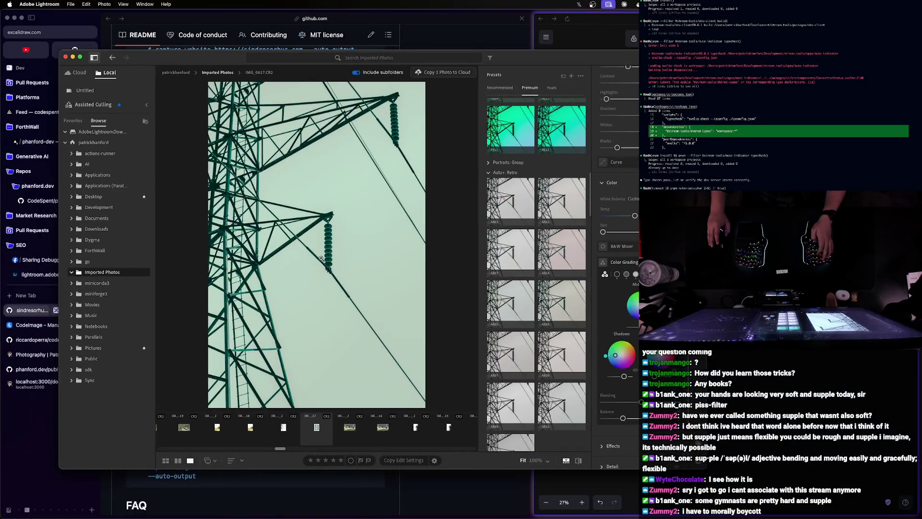
- Open the pylon photo in detail view from its thumbnail menu, then switch to the WebStorm space
right_click(316, 426)
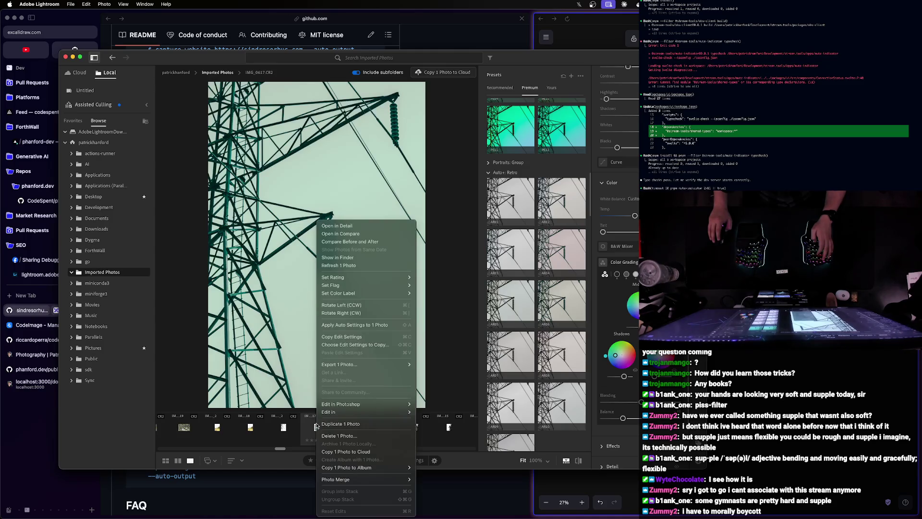
left_click(353, 225)
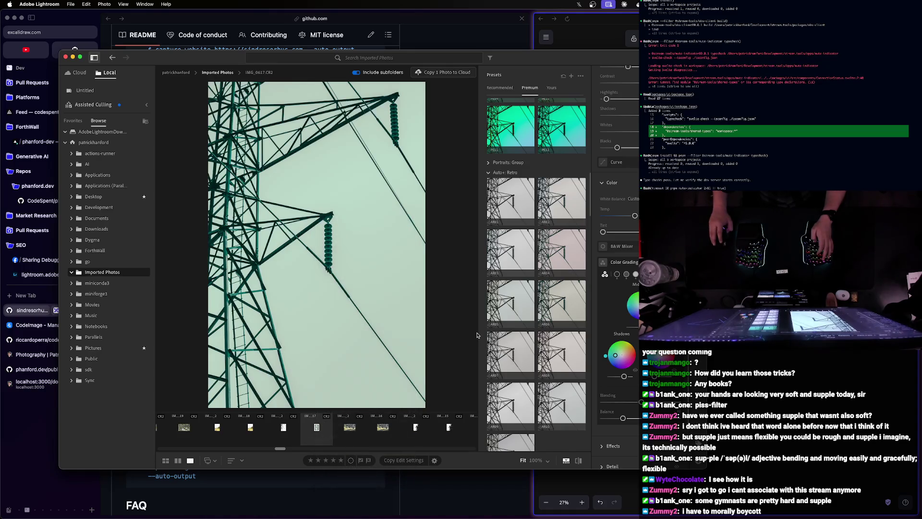
key("ctrl+Right")
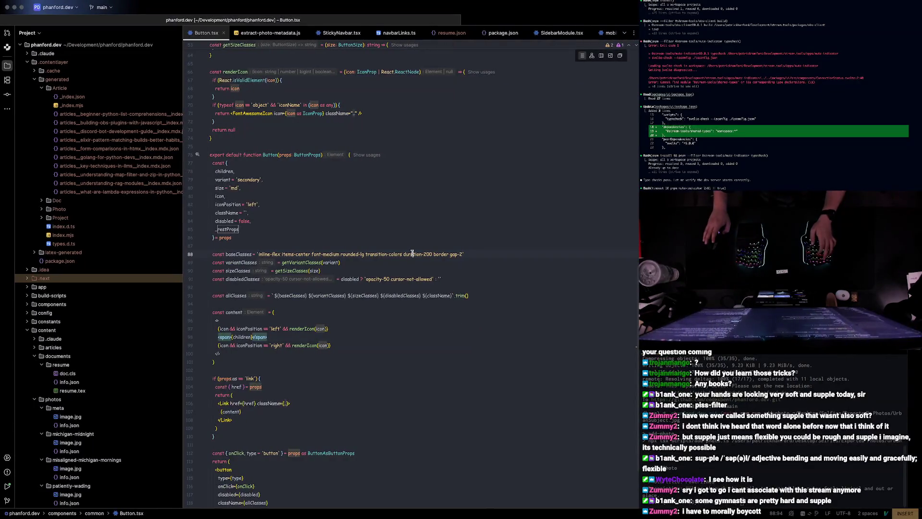
- Find and open extract-photo-metadata.js via Search Everywhere and move down to line 47 of the EXIF example
key("shift")
key("shift")
type("extract")
key("Return")
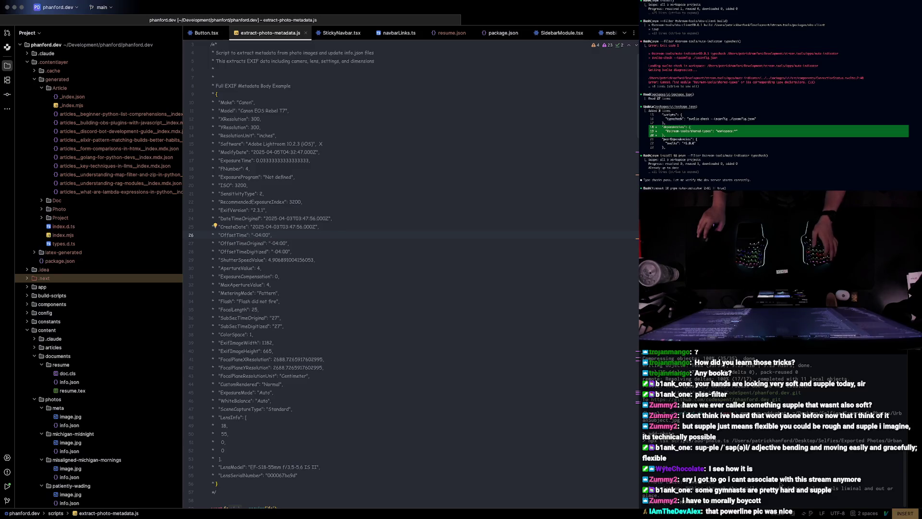
key("Down")
key("Down")
key("Down")
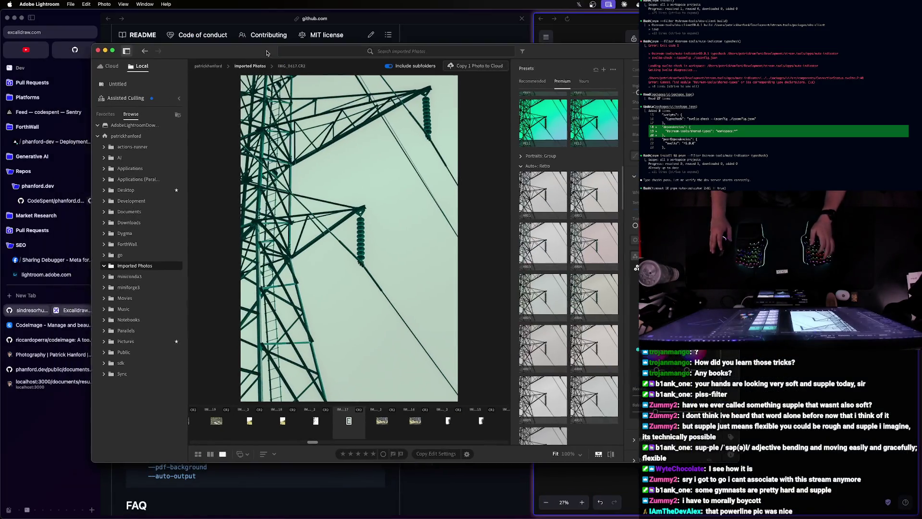
- Nudge the Lightroom window left, then return to the WebStorm space with the metadata script
left_click_drag(266, 53, 243, 58)
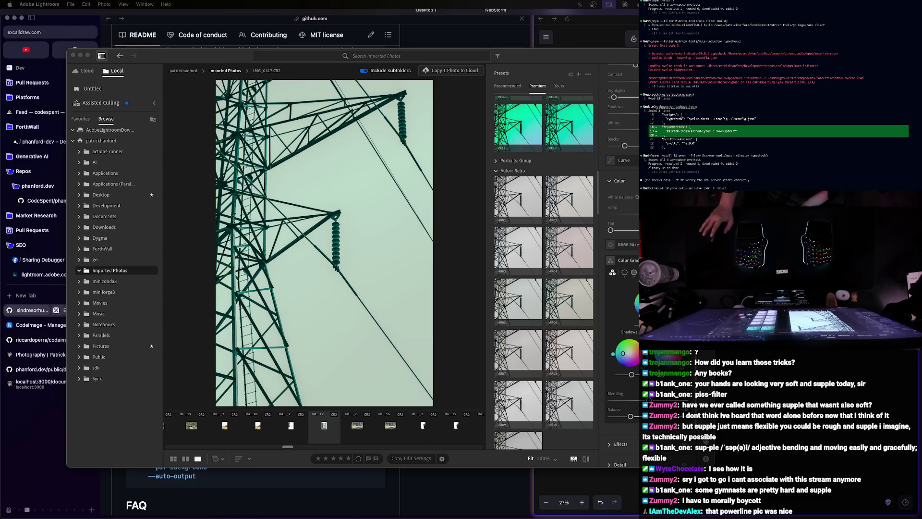
key("ctrl+Up")
left_click(494, 26)
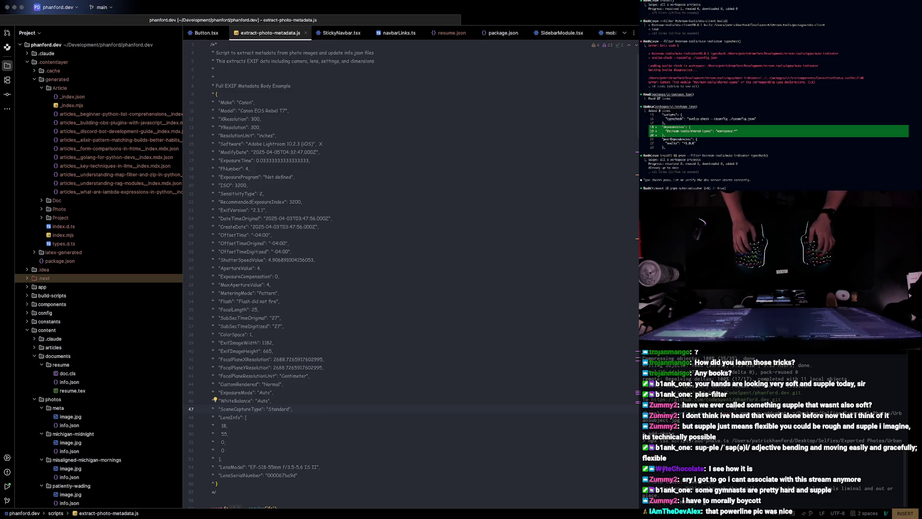
- Accept the title Powerlines and skip the date prompt in the add-photo terminal
key("Return")
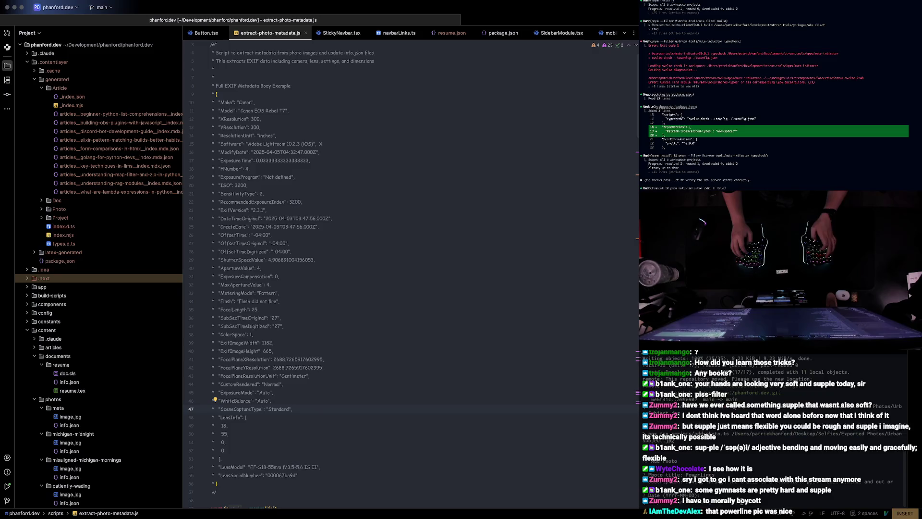
key("Return")
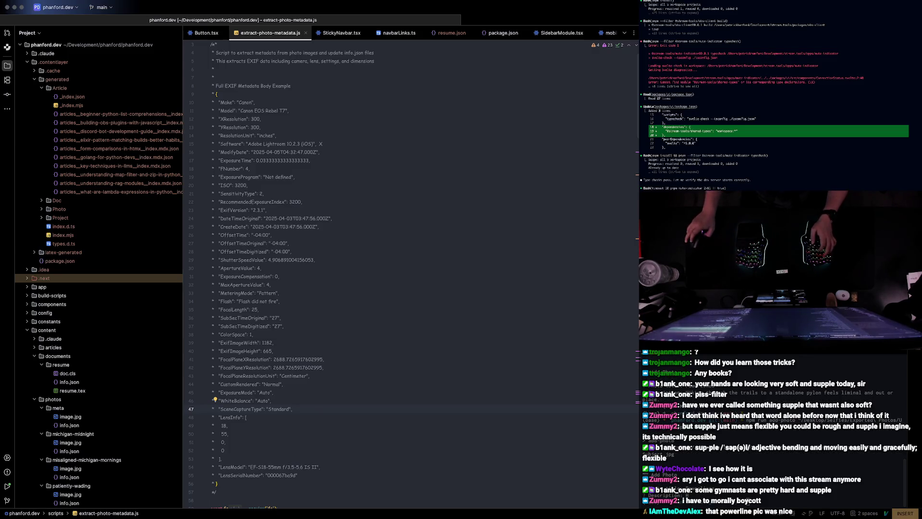
scroll(472, 111, "down", 10)
scroll(414, 217, "down", 10)
scroll(413, 226, "down", 10)
- Open add-photo.ts via Search Everywhere and find its 'date' matches down to CreateDate
left_click(456, 204)
key("shift")
key("shift")
type("add-p")
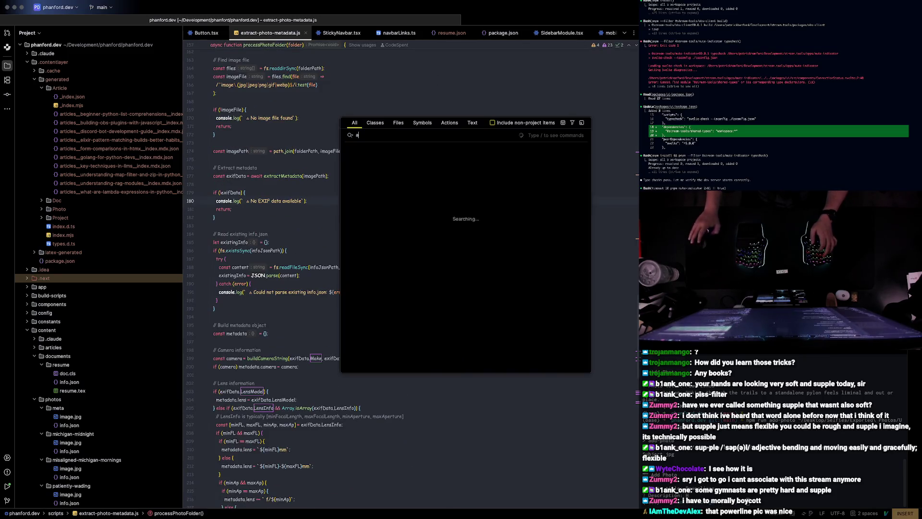
key("Return")
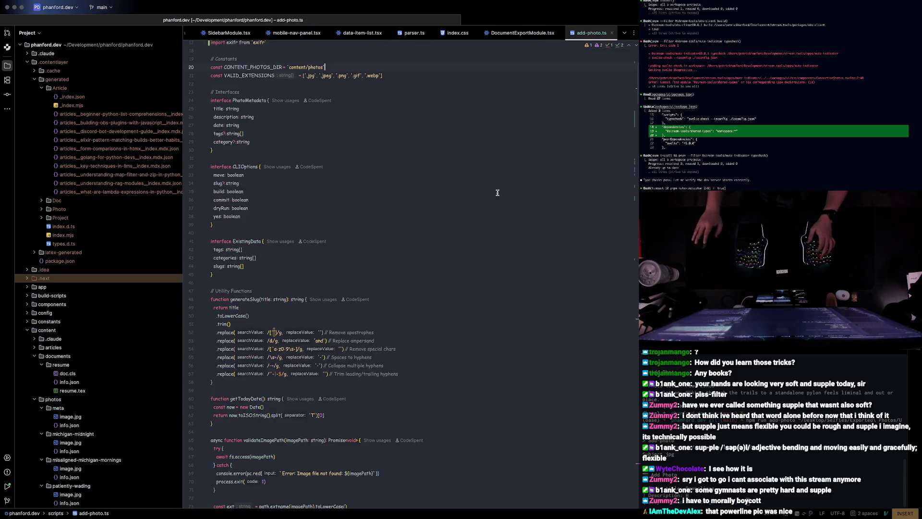
key("shift")
key("shift")
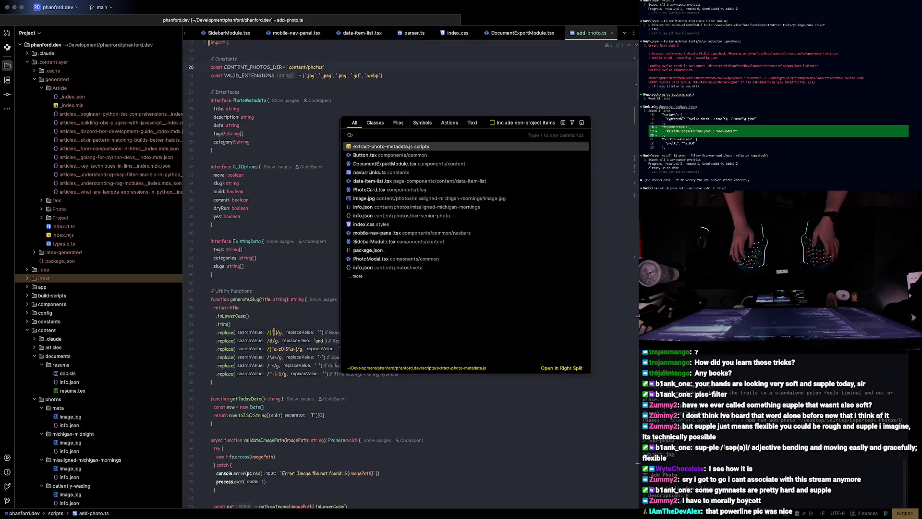
key("Escape")
key("ctrl+f")
type("masonrydate")
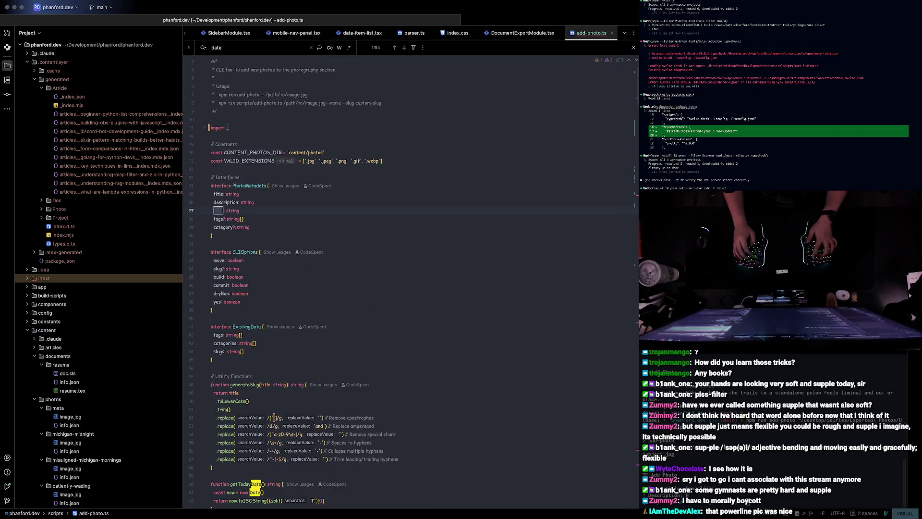
key("Return")
key("Return")
key("Return")
key("Return")
key("Return")
key("Escape")
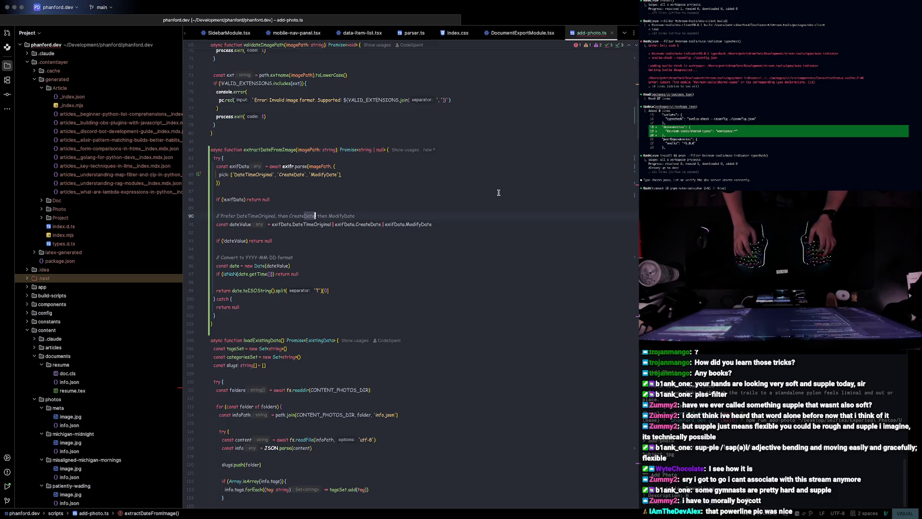
scroll(499, 191, "up", 10)
- Reopen extract-photo-metadata.js and locate the DateTimeOriginal and CreateDate lines in its EXIF example
key("shift")
key("shift")
type("ext")
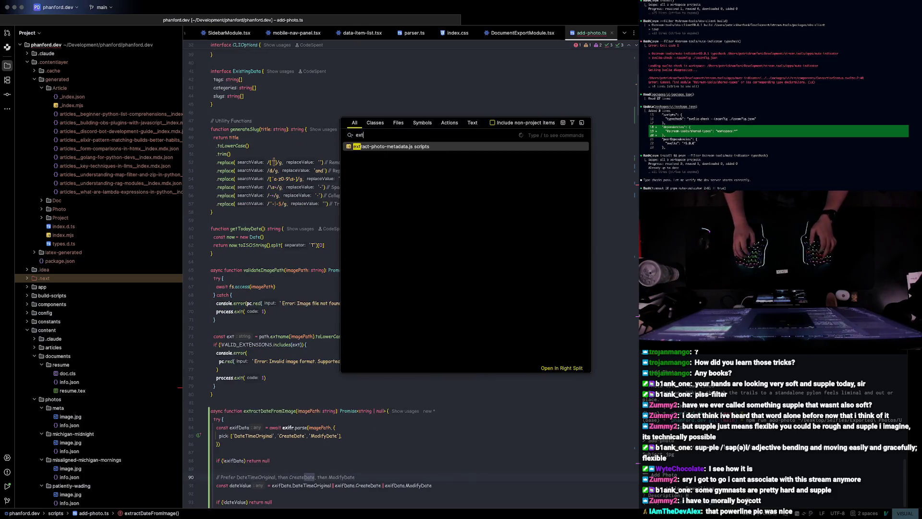
key("Return")
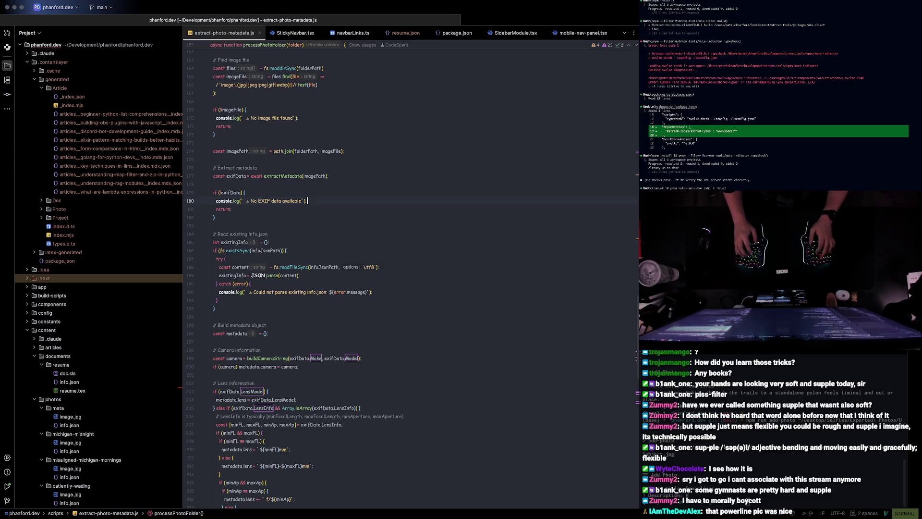
key("Up")
key("ctrl+u")
key("ctrl+u")
key("ctrl+u")
key("ctrl+u")
key("ctrl+u")
key("ctrl+u")
key("Up")
key("Up")
key("Up")
key("Up")
key("Up")
key("Up")
key("Up")
key("Up")
key("Up")
key("Up")
key("Up")
key("Up")
key("Up")
key("Up")
key("Up")
key("Up")
key("Up")
key("Up")
key("Up")
key("Down")
key("Down")
key("Down")
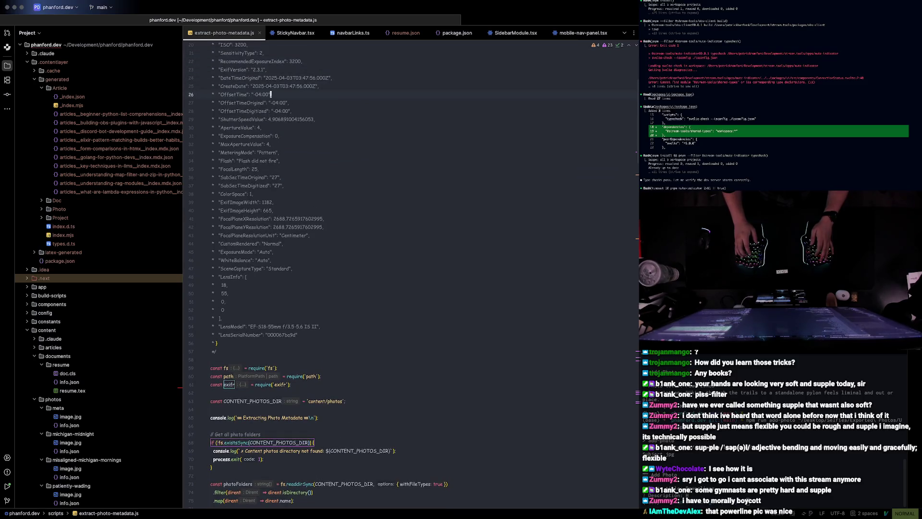
key("Right")
key("Right")
key("Down")
key("shift")
key("shift")
type("add")
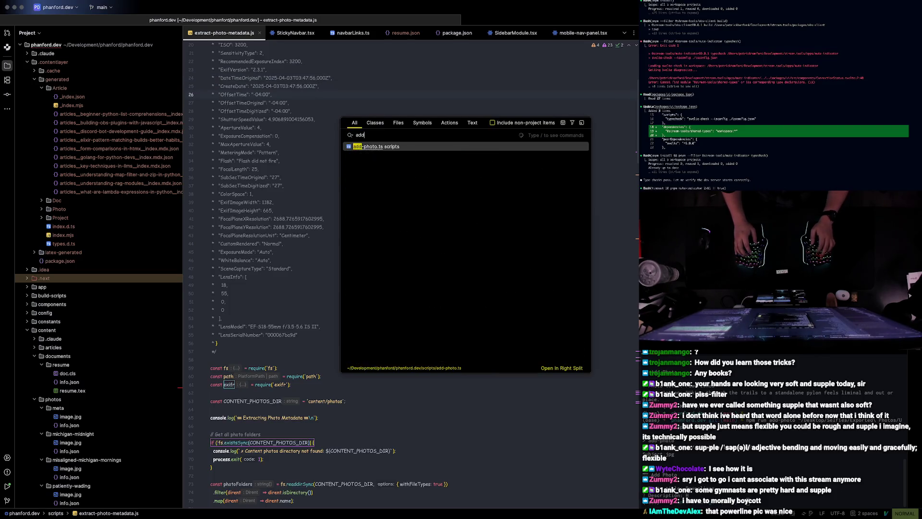
key("Escape")
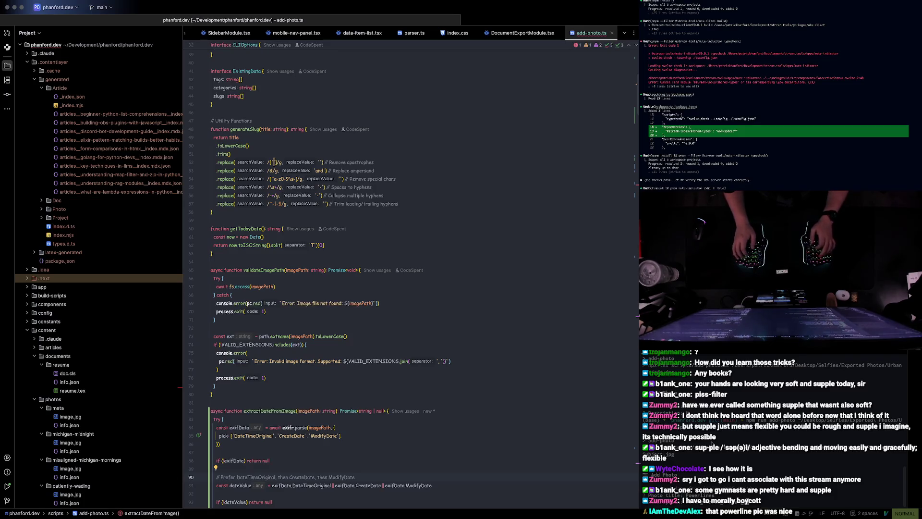
type("ails to a")
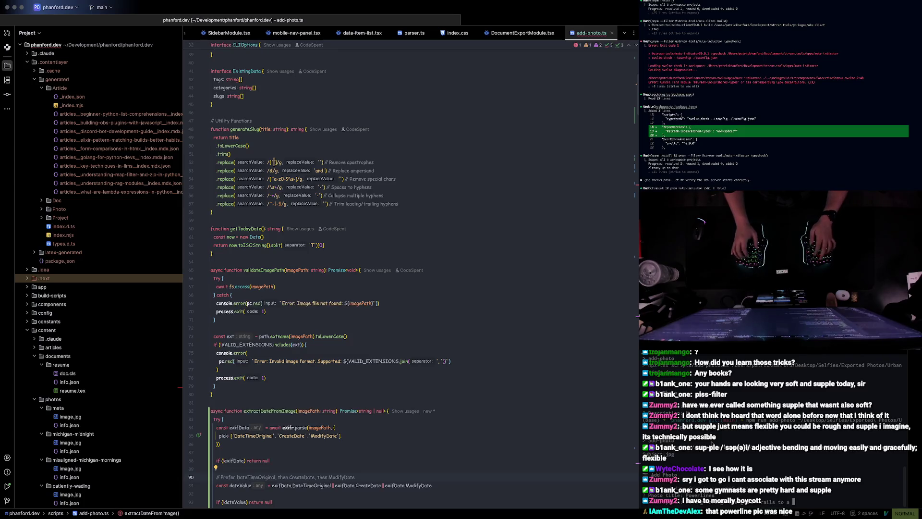
type("nim")
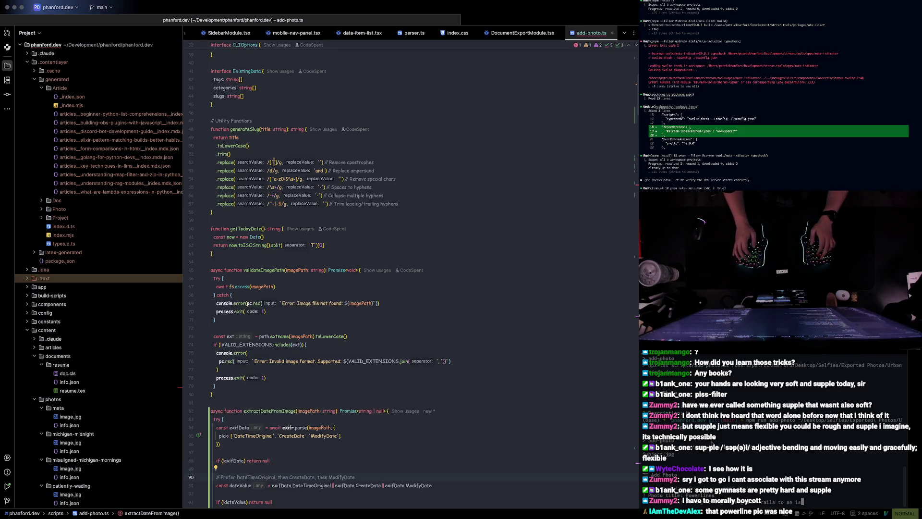
type("ated pylon feels limi")
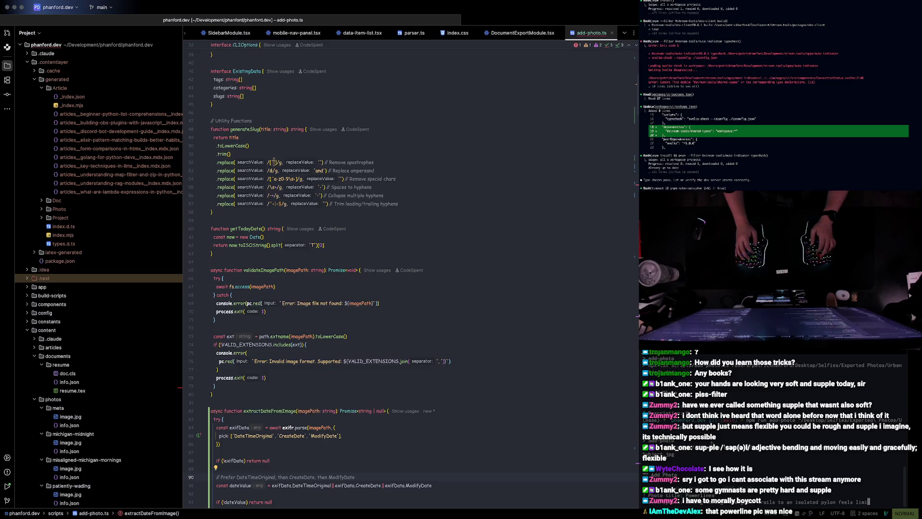
type("nal.")
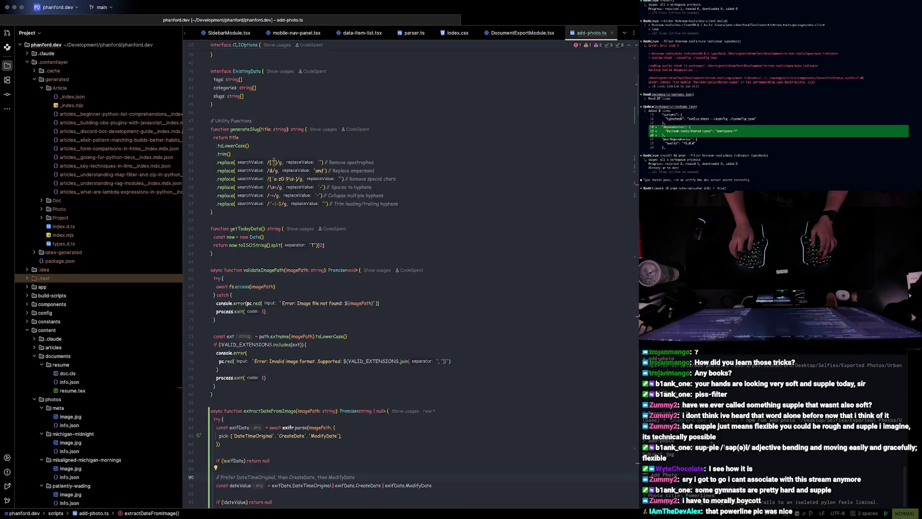
- Answer the add-photo prompts with the description and tags, decline new tags, and confirm Create photo for the powerlines entry
key("Return")
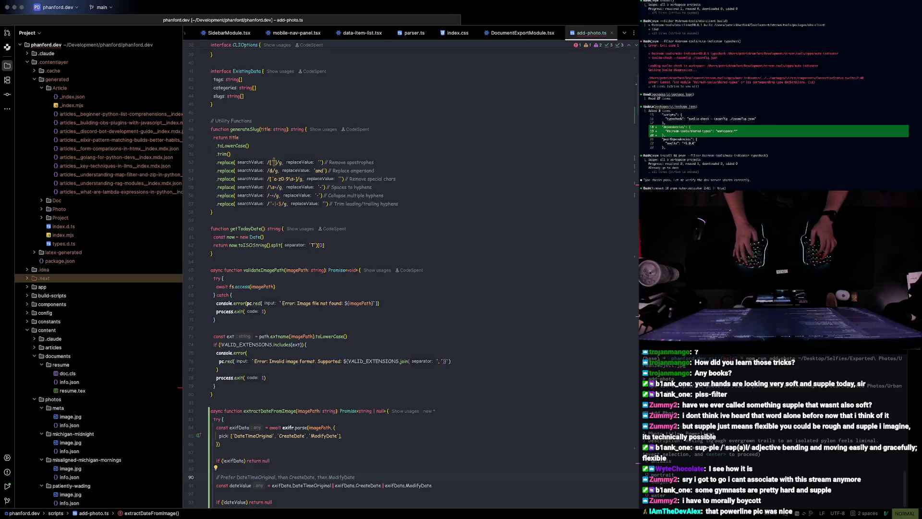
key("Return")
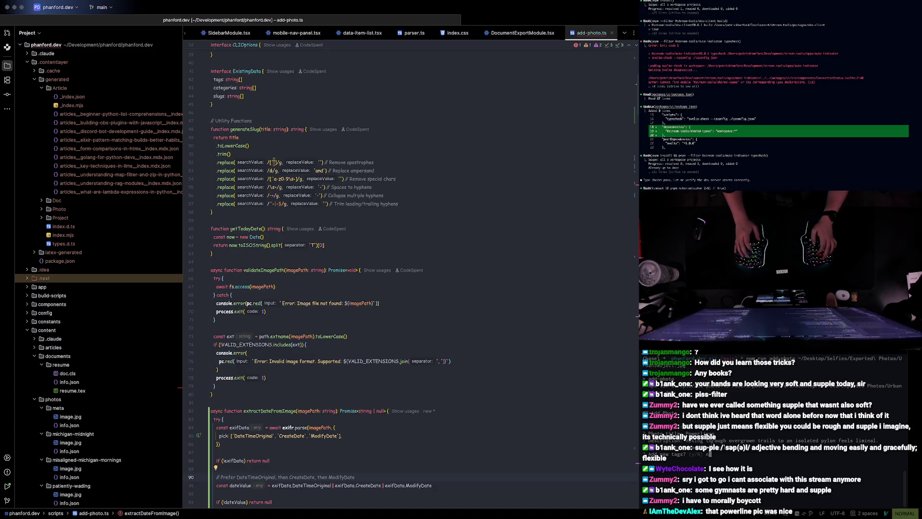
key("Return")
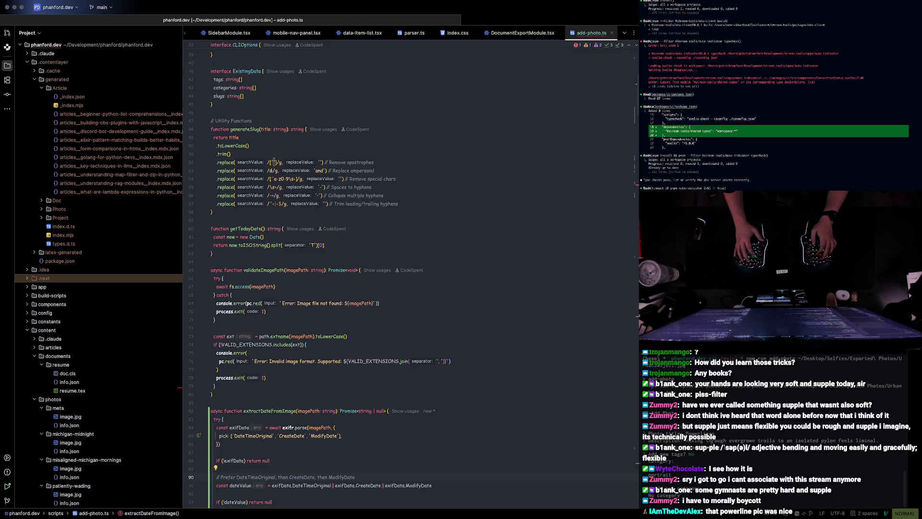
key("Return")
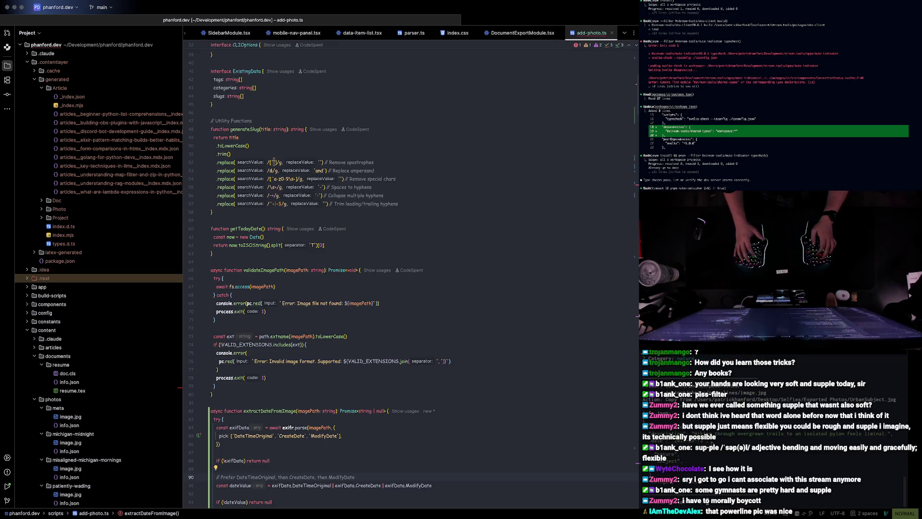
key("Return")
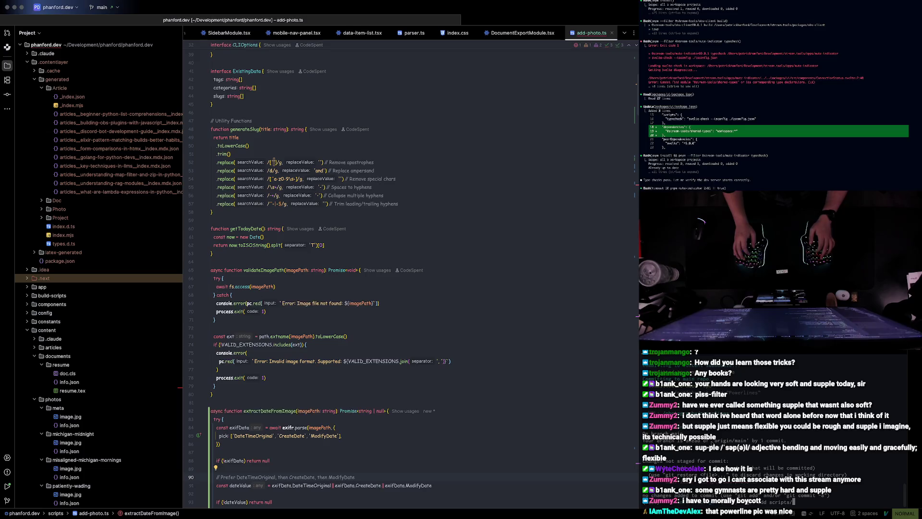
type("add-photo.ts")
- Stage scripts/add-photo.ts and commit it as "refactor: get date from exif data"
key("Return")
type("git comm")
type("it -m \"")
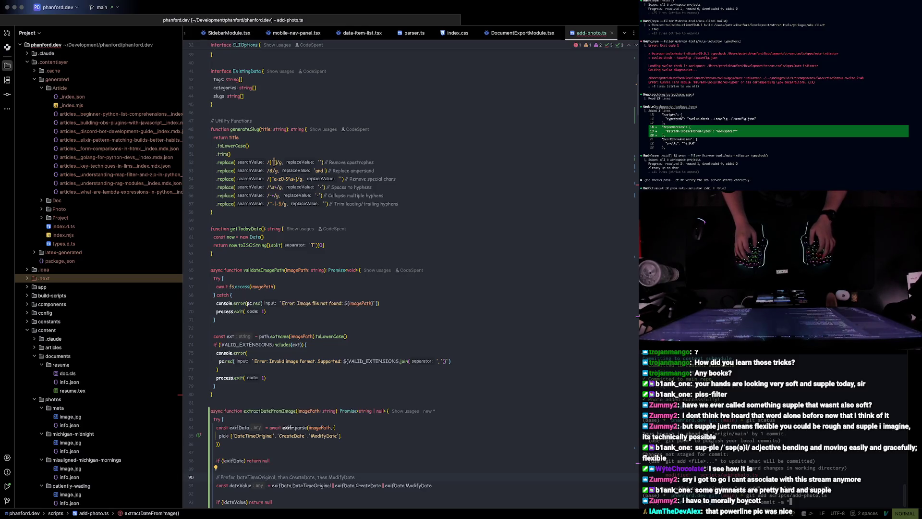
type("factor: get date from exif data\"")
key("Return")
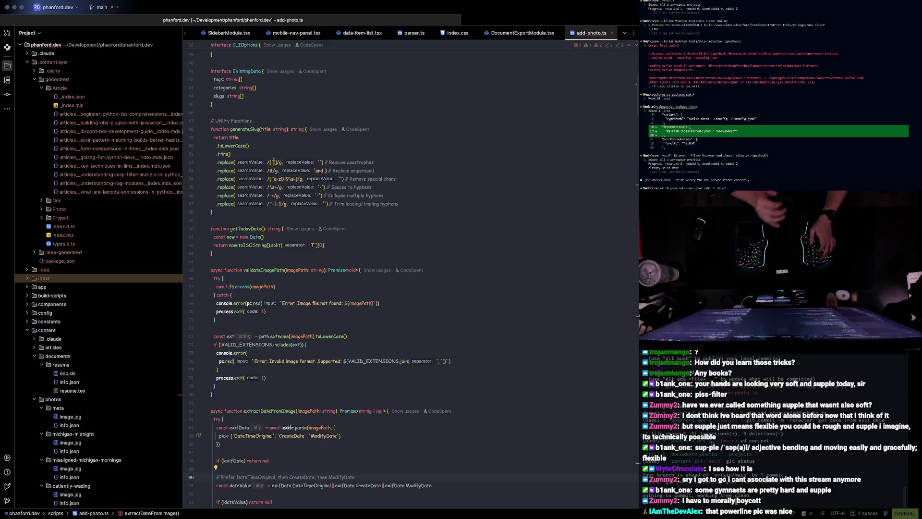
left_click(42, 97)
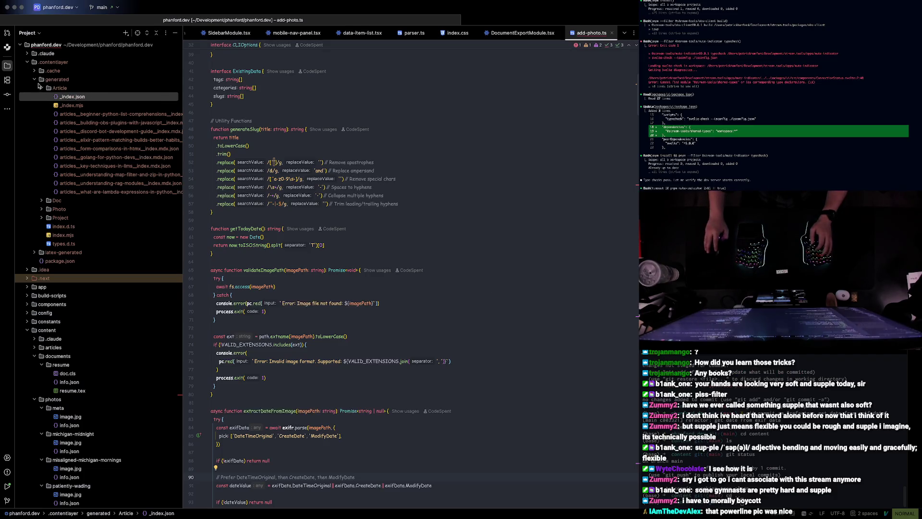
- Expand content/photos/powerlines showing image.jpg and info.json, push to origin main, and switch to Lightroom
left_click(43, 88)
scroll(50, 207, "down", 1)
scroll(49, 231, "down", 2)
scroll(47, 261, "down", 2)
scroll(47, 261, "up", 8)
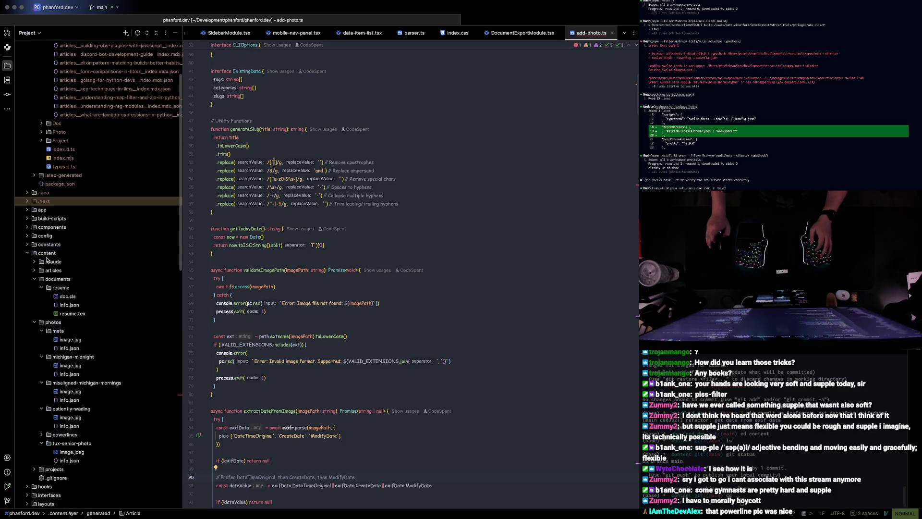
scroll(47, 260, "up", 6)
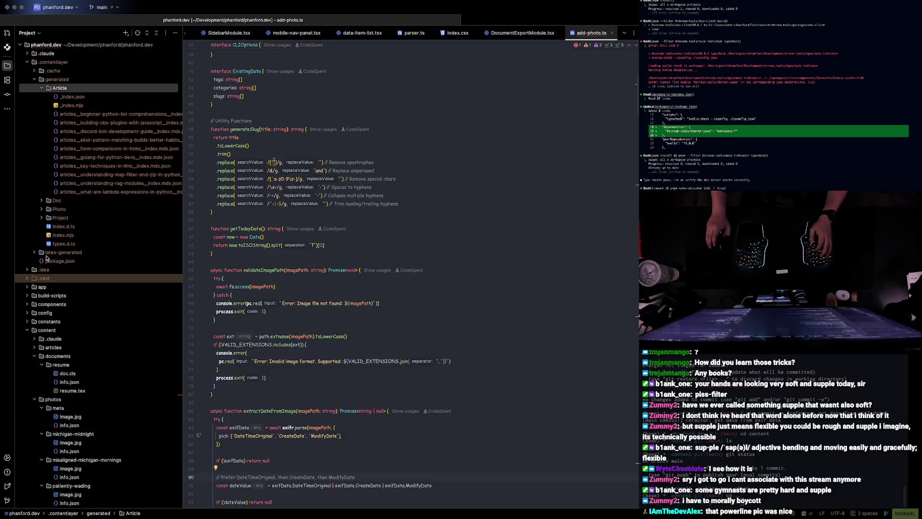
scroll(45, 259, "down", 6)
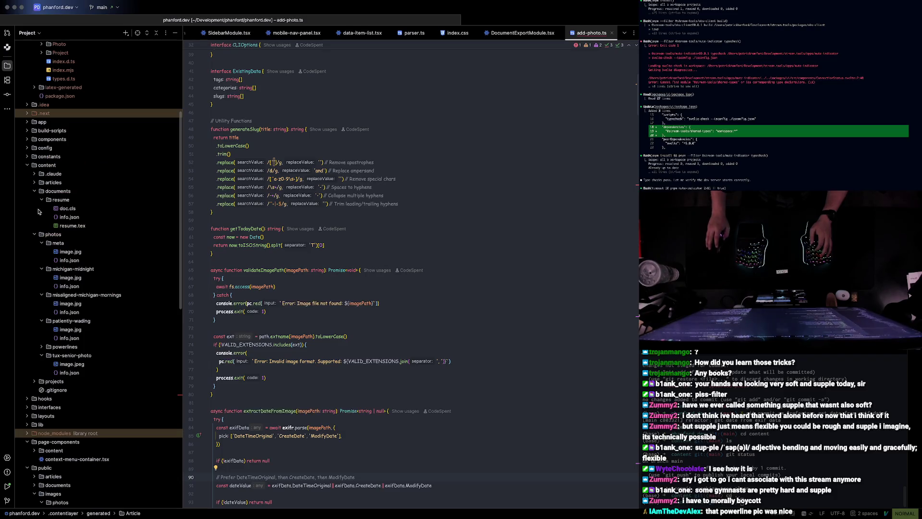
left_click(64, 346)
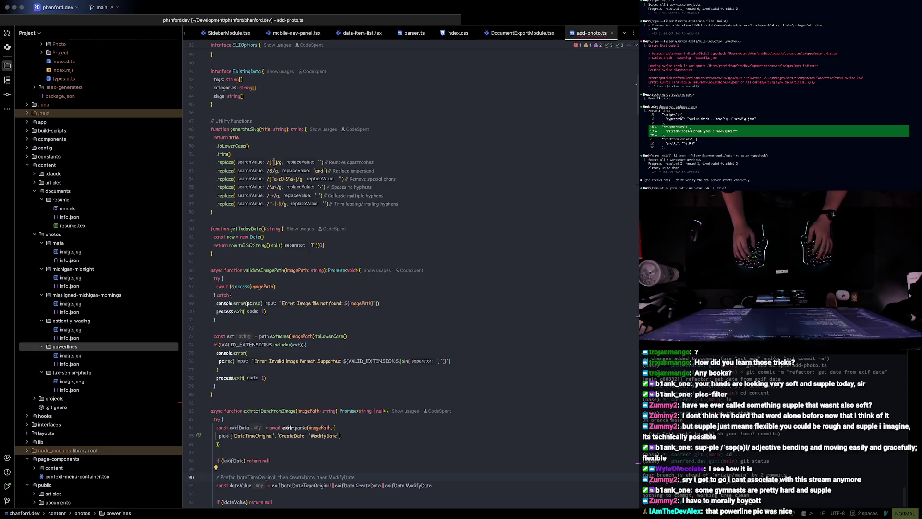
type("git push origin ")
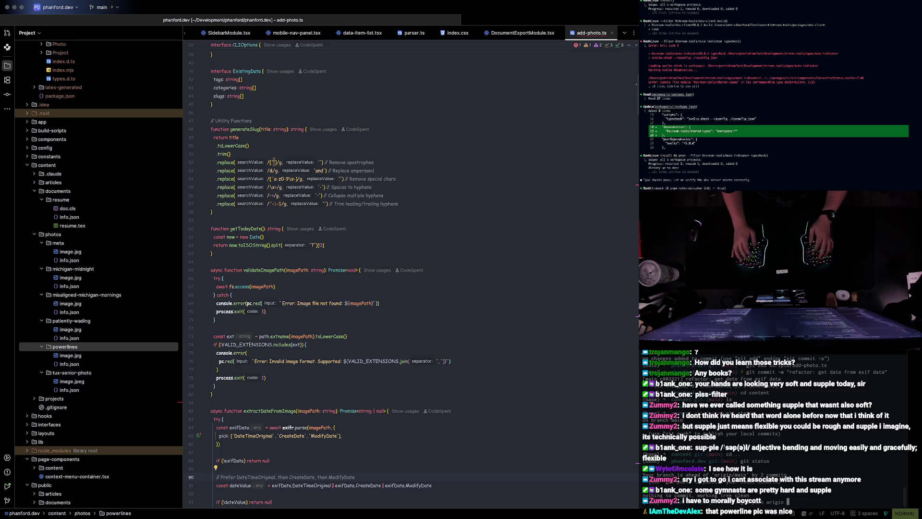
type("main")
key("Return")
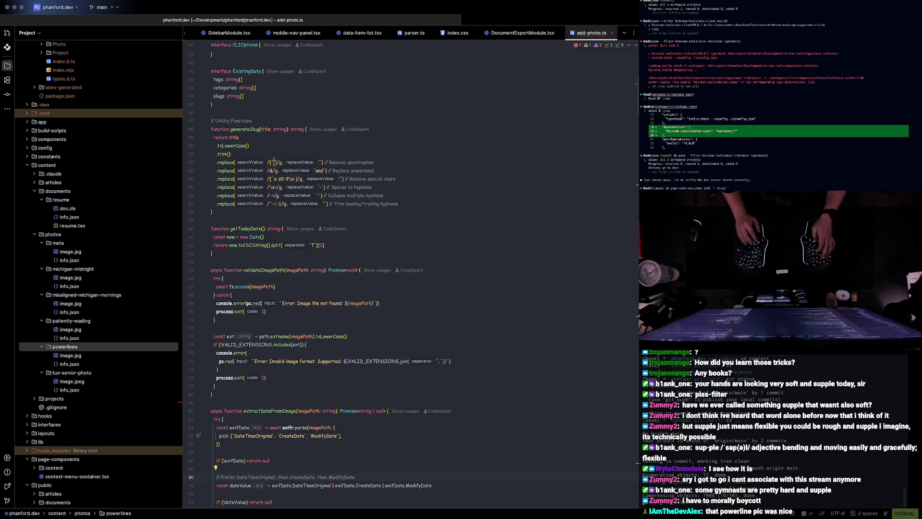
key("super+Tab")
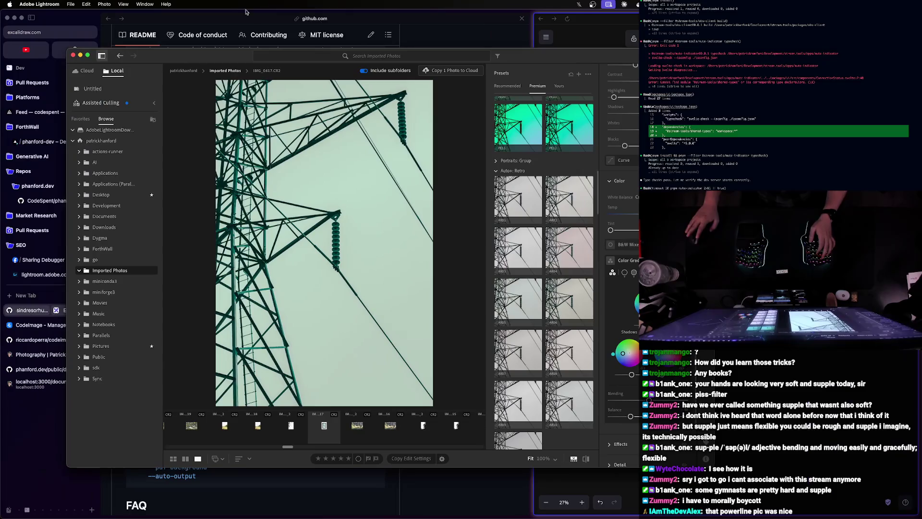
- View the phanford.dev repository's files and peek at the content submodule commit
left_click(443, 32)
left_click(55, 201)
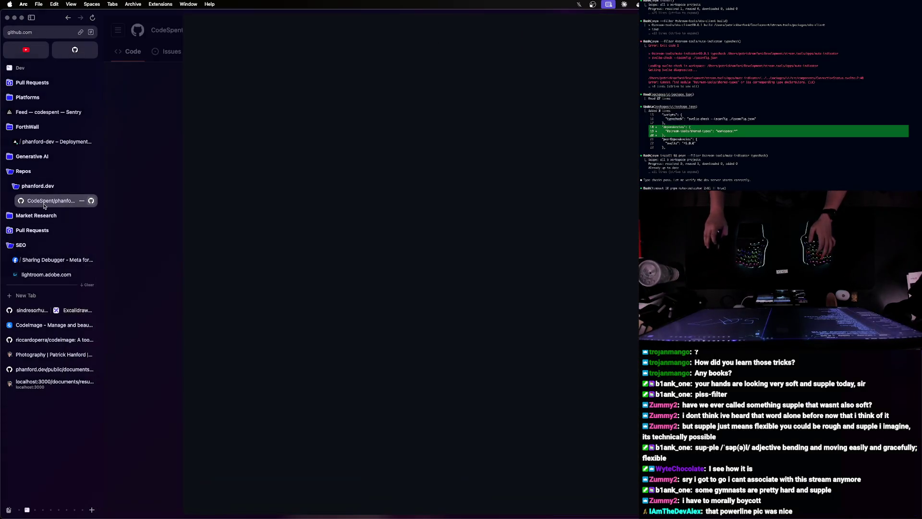
left_click(251, 51)
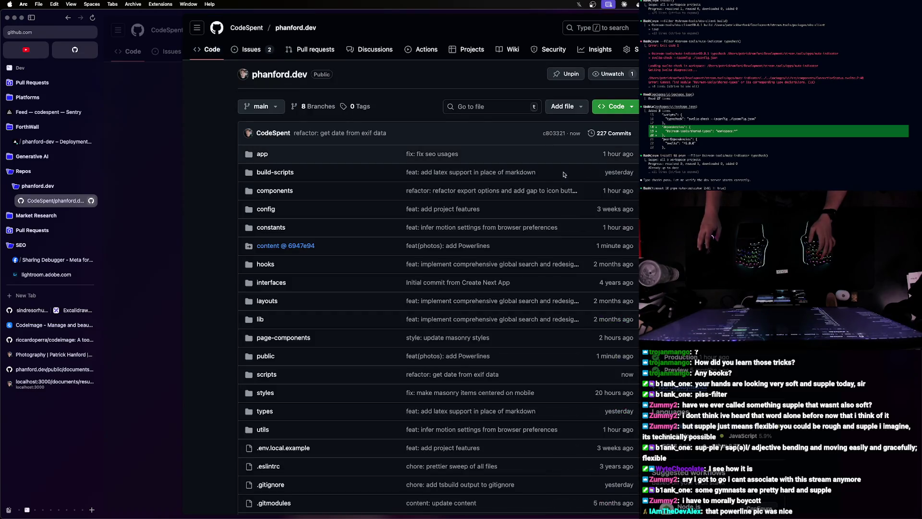
left_click(285, 247)
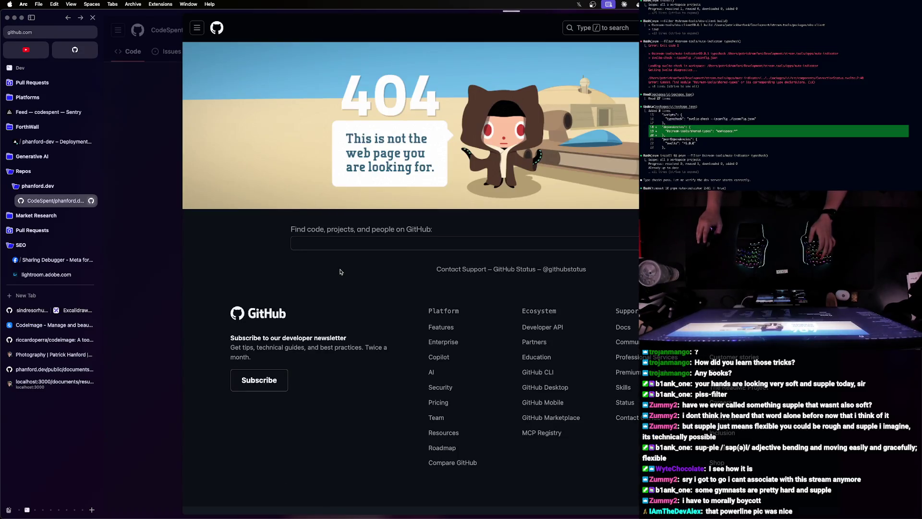
key("super+bracketleft")
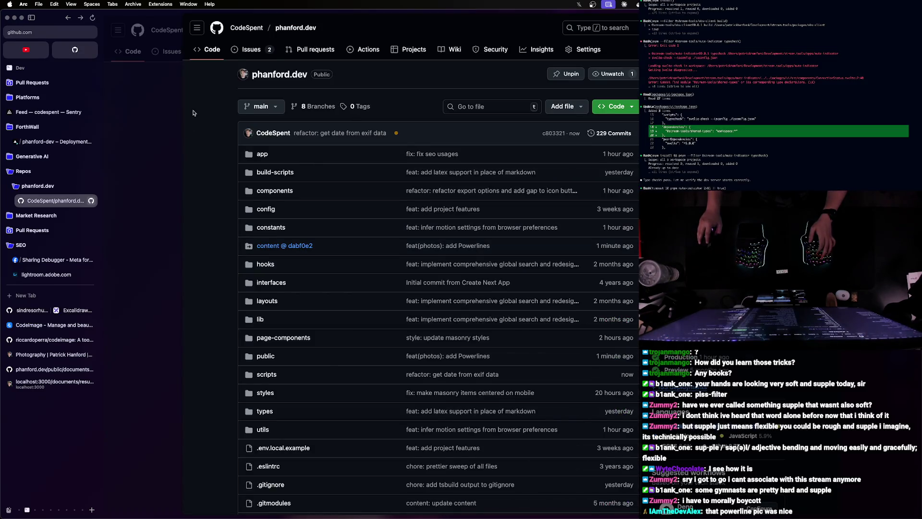
- From the CodeSpent profile, browse the content repository on main and check its branch list
left_click(247, 28, "super")
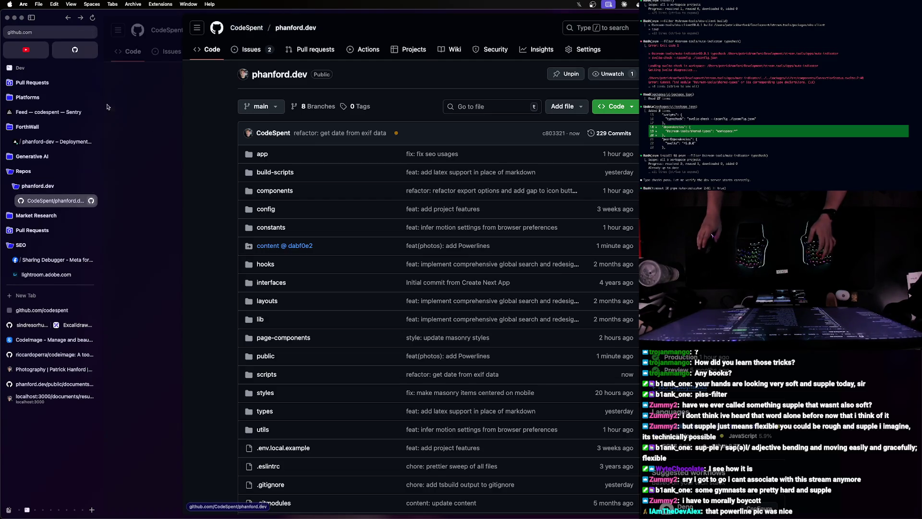
left_click(49, 310)
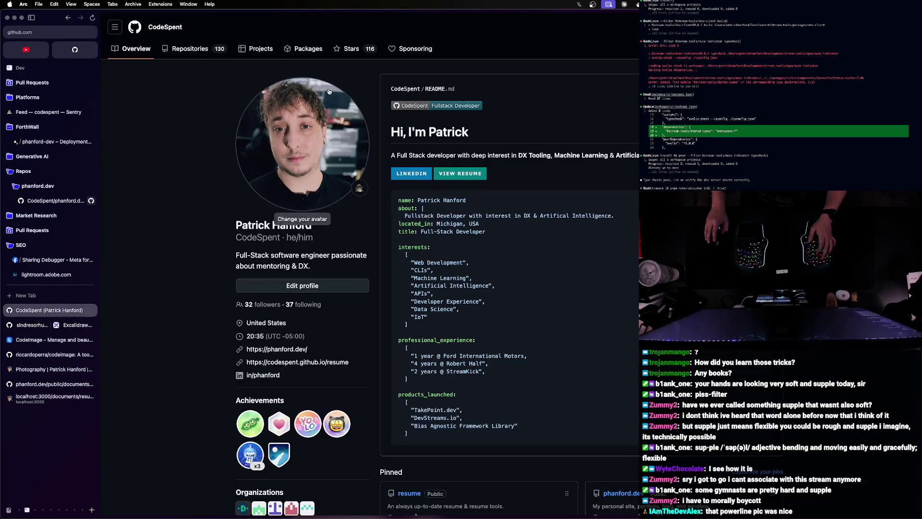
scroll(447, 208, "down", 5)
scroll(607, 183, "up", 5)
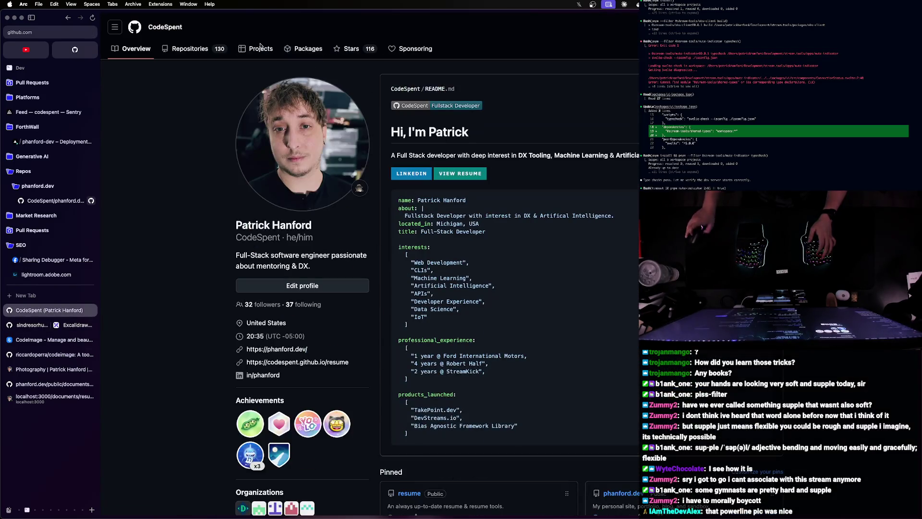
left_click(189, 48)
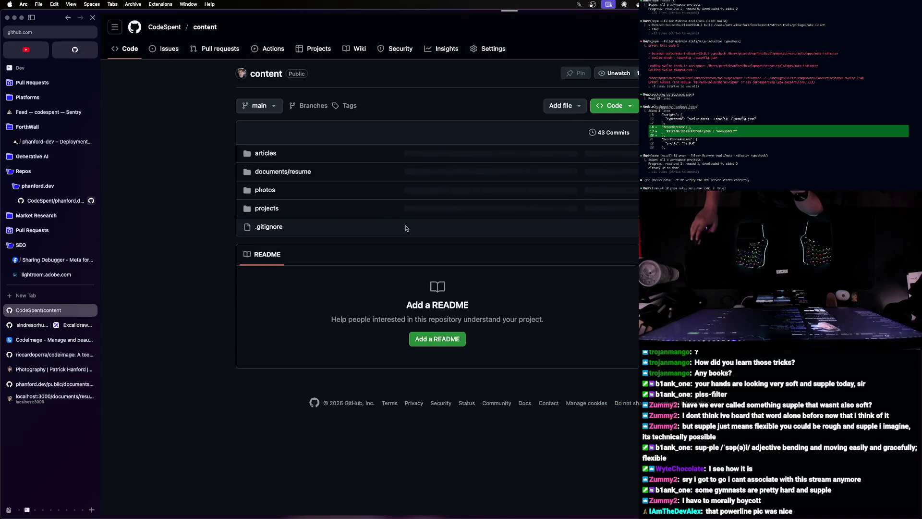
left_click(271, 107)
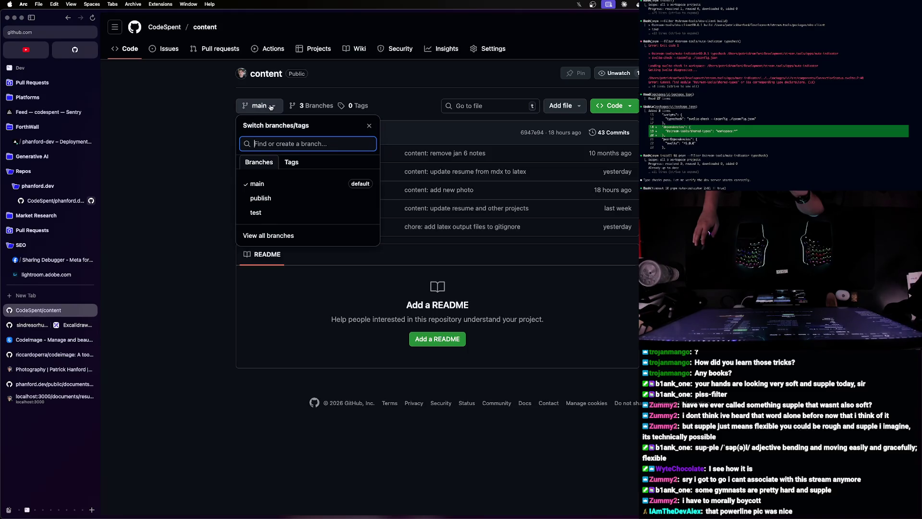
left_click(272, 107)
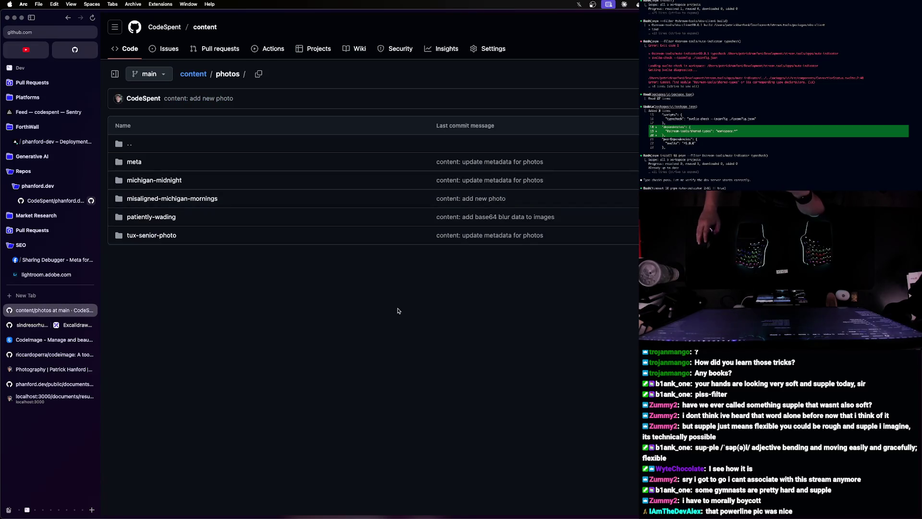
key("ctrl+Right")
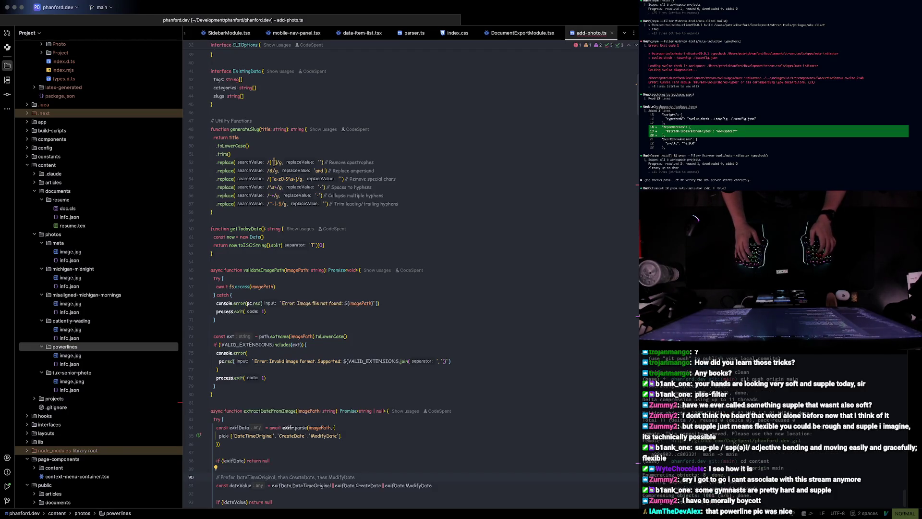
key("super+Tab")
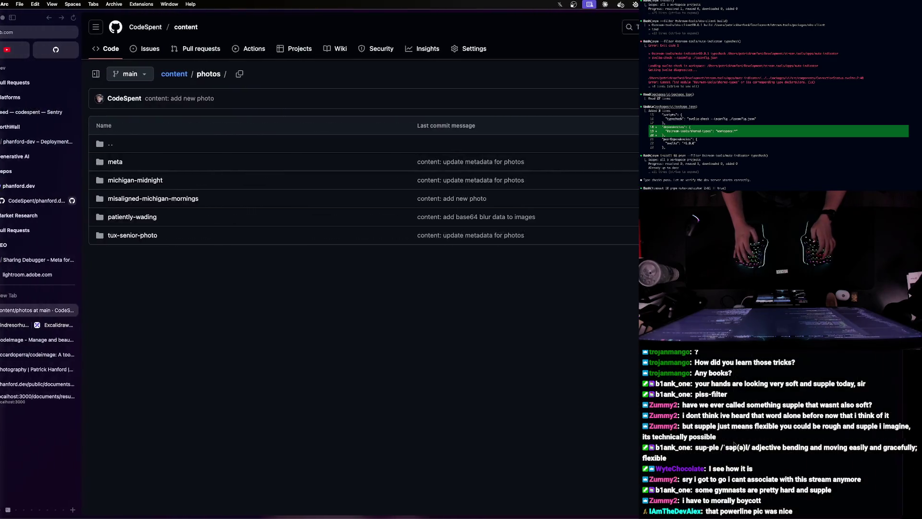
- Check the phanford-dev project in Vercel, where the latest 'refactor: get date from exif data' build errored
left_click(58, 201)
left_click(56, 141)
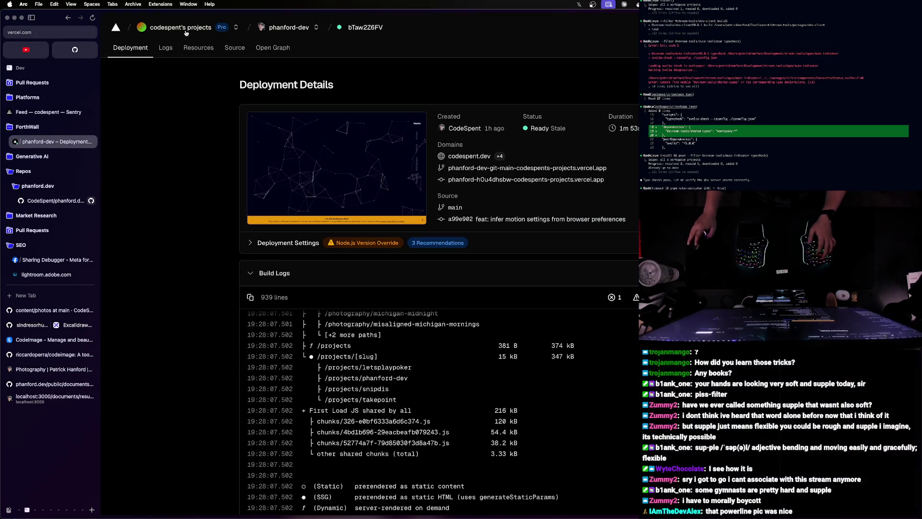
left_click(183, 28)
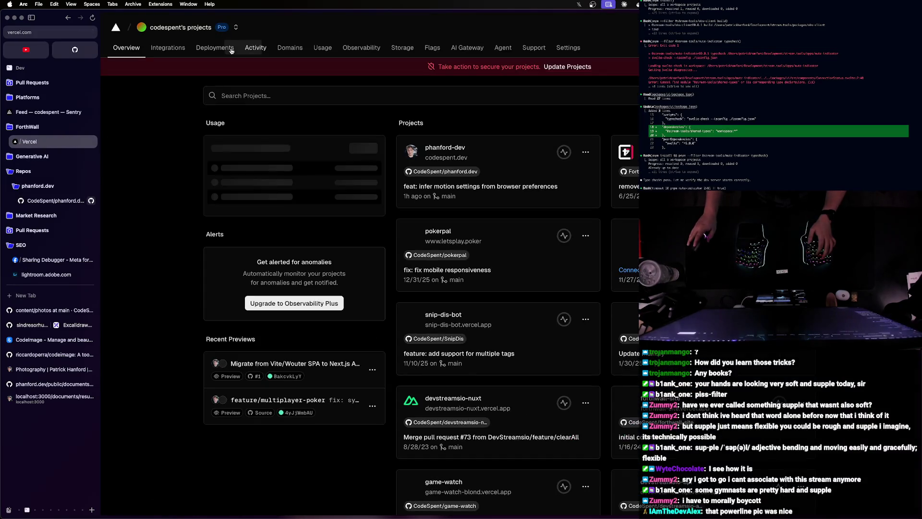
left_click(462, 148)
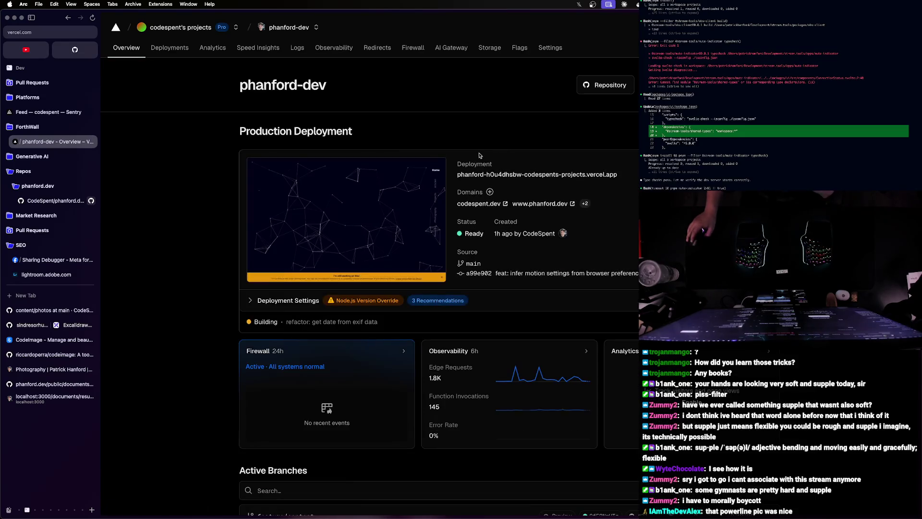
scroll(379, 268, "down", 2)
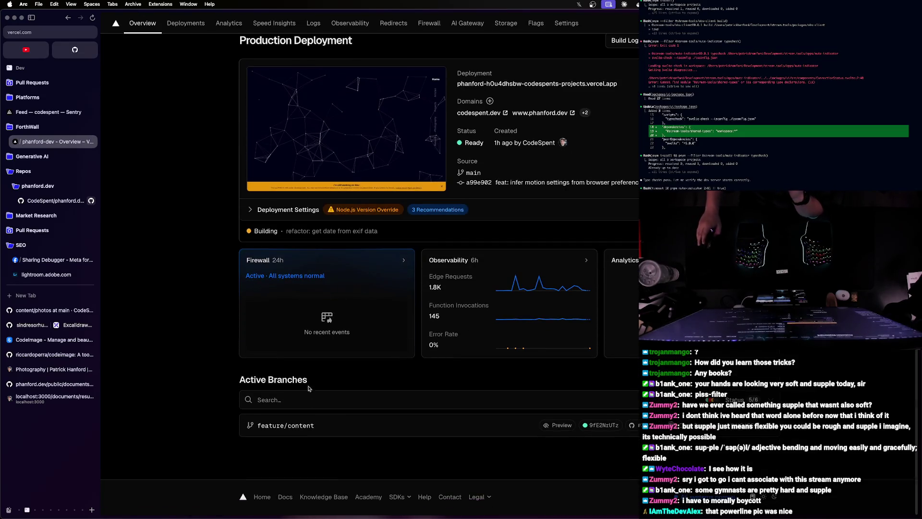
scroll(222, 237, "up", 2)
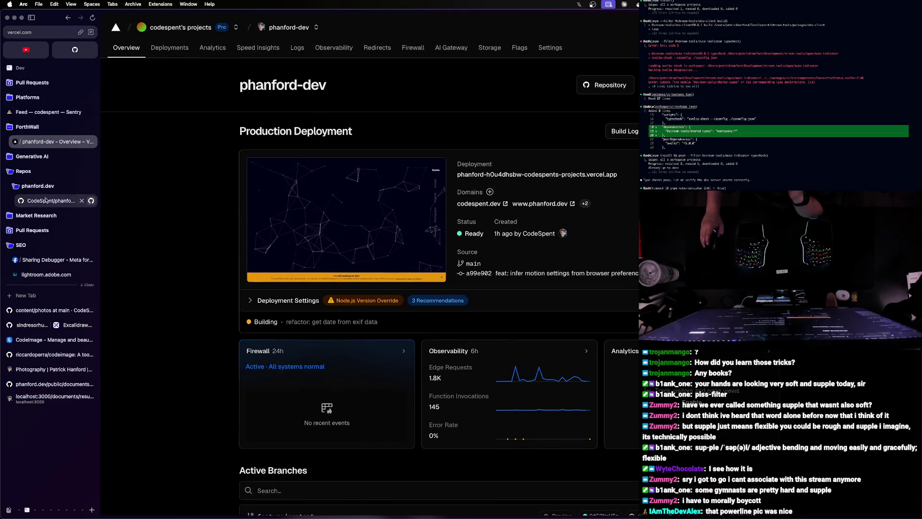
key("ctrl+Right")
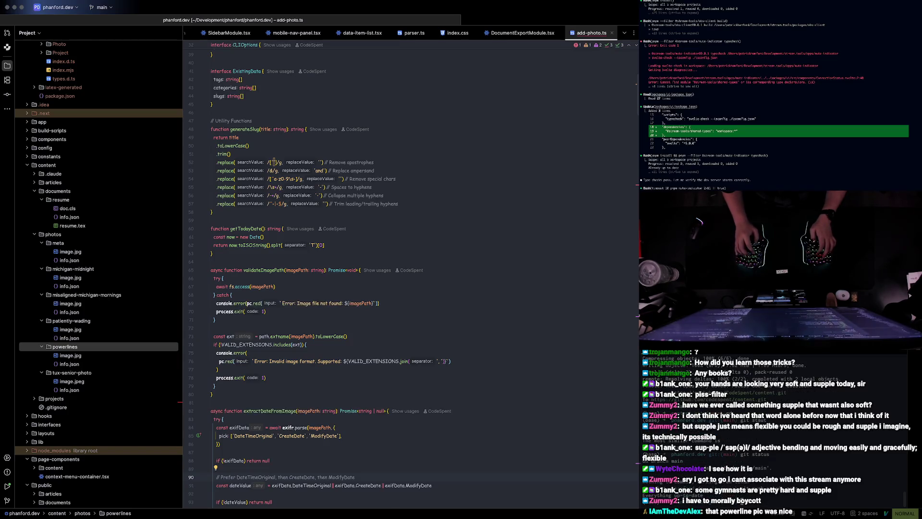
key("super+Tab")
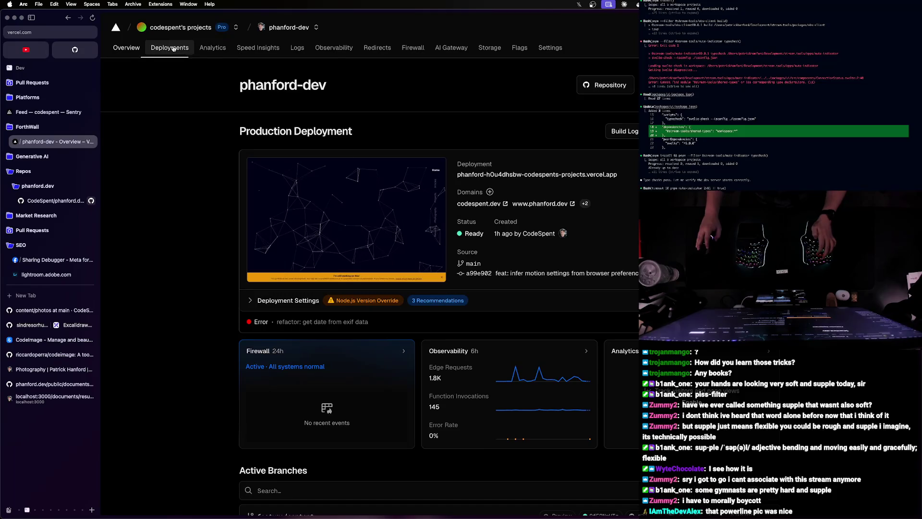
- Inspect the failed zvx1EvW6b deployment's log showing the photos directory not found, then bring up Redeploy
left_click(174, 49)
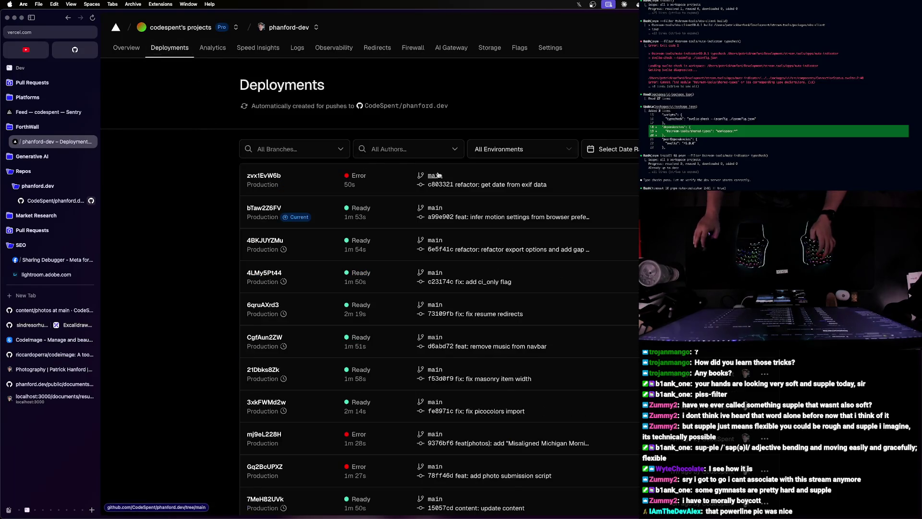
left_click(437, 175)
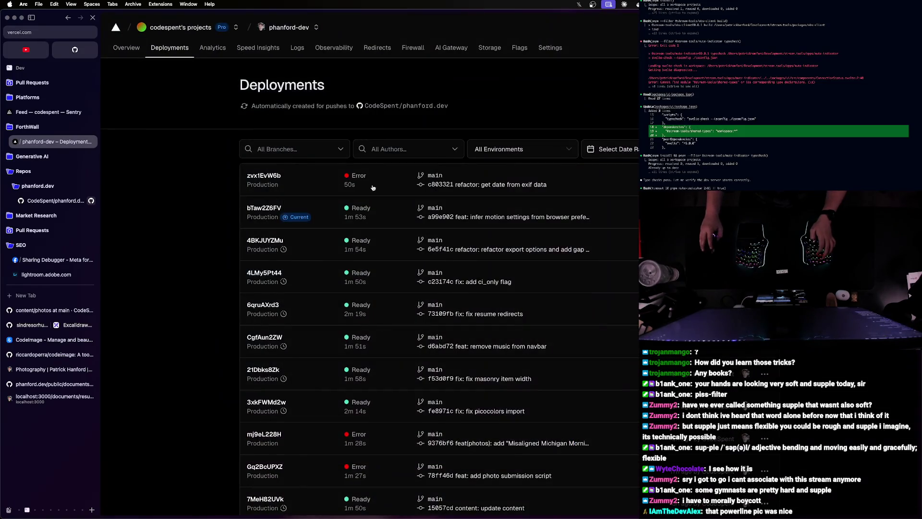
left_click(348, 180)
scroll(304, 323, "down", 5)
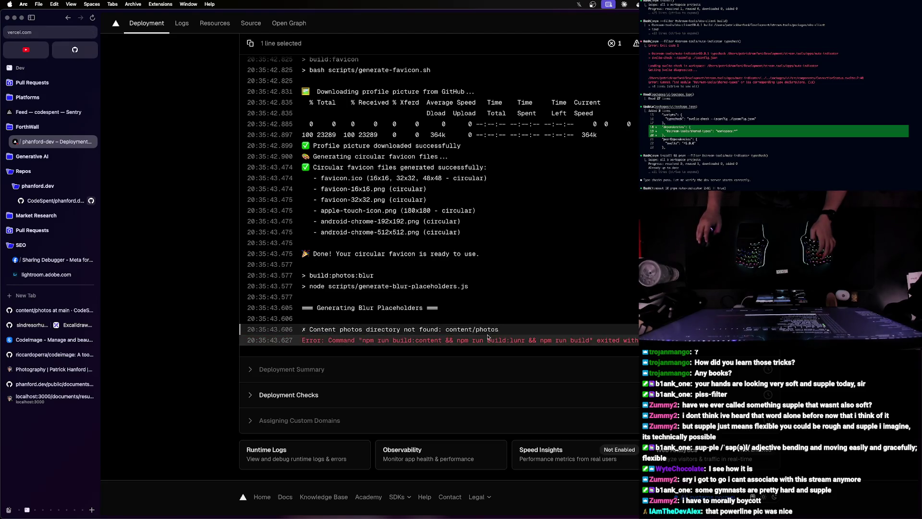
left_click_drag(499, 330, 307, 333)
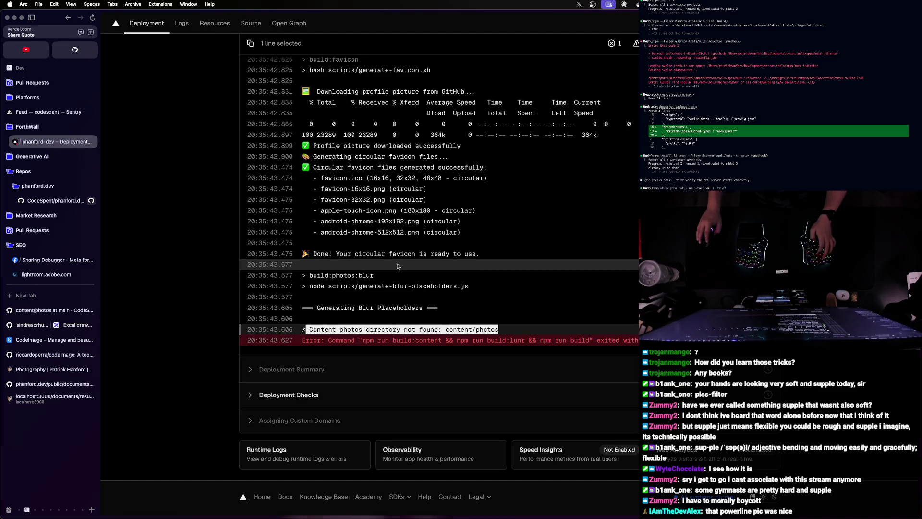
scroll(401, 282, "up", 10)
scroll(401, 283, "down", 5)
scroll(402, 283, "up", 5)
scroll(401, 283, "down", 5)
scroll(214, 193, "up", 5)
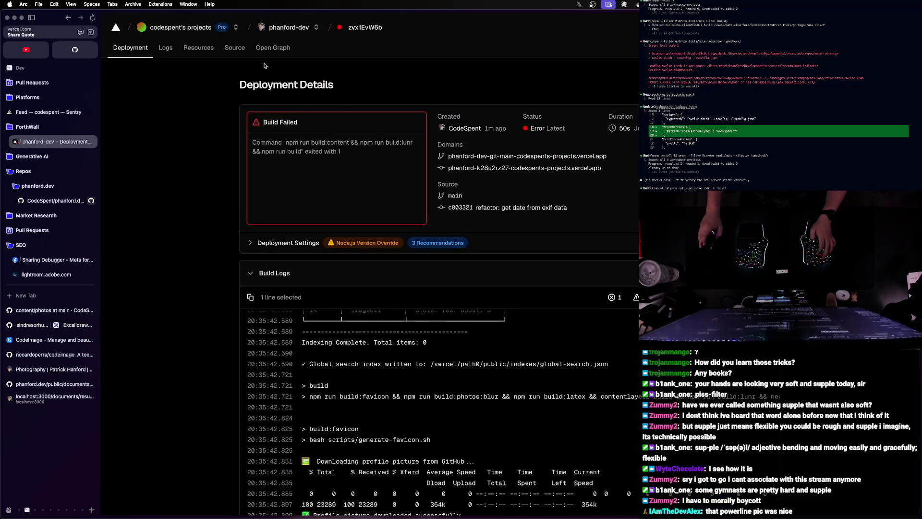
left_click(131, 53)
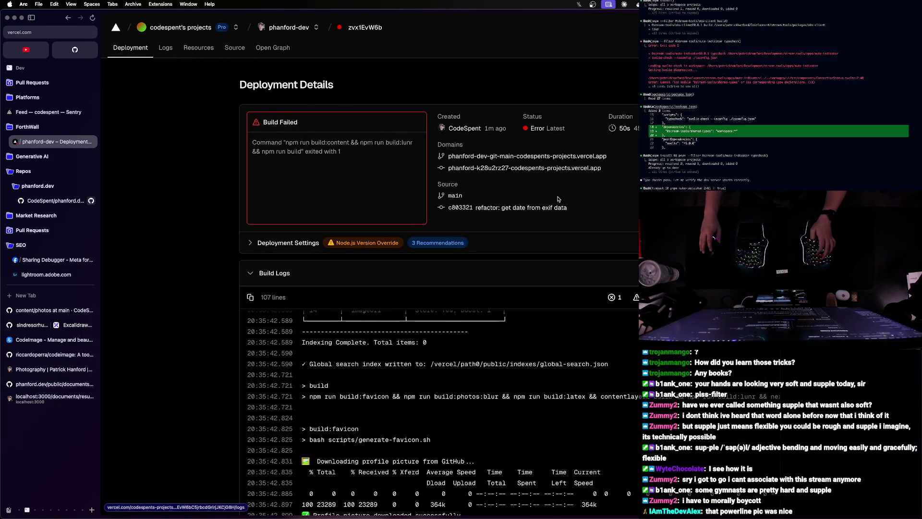
left_click(616, 84)
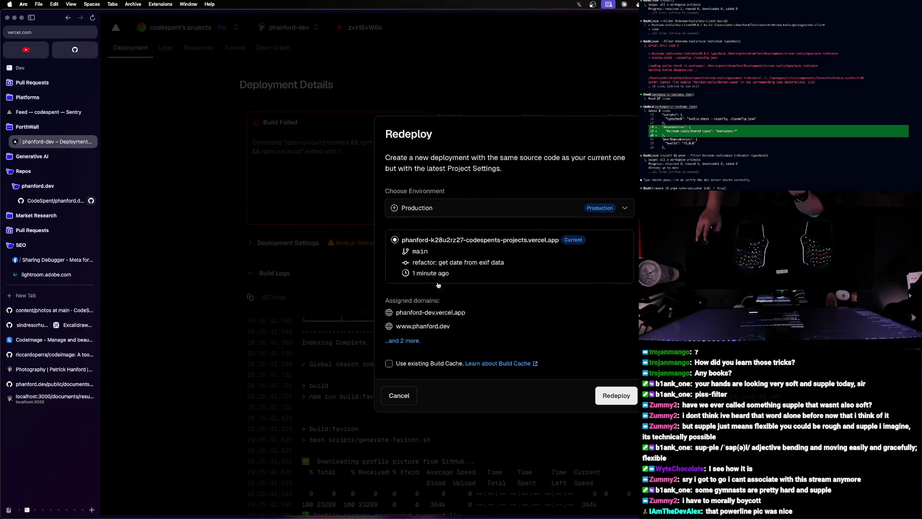
- Confirm the production redeploy, watch its build logs, and restart the local dev server in WebStorm
key("Return")
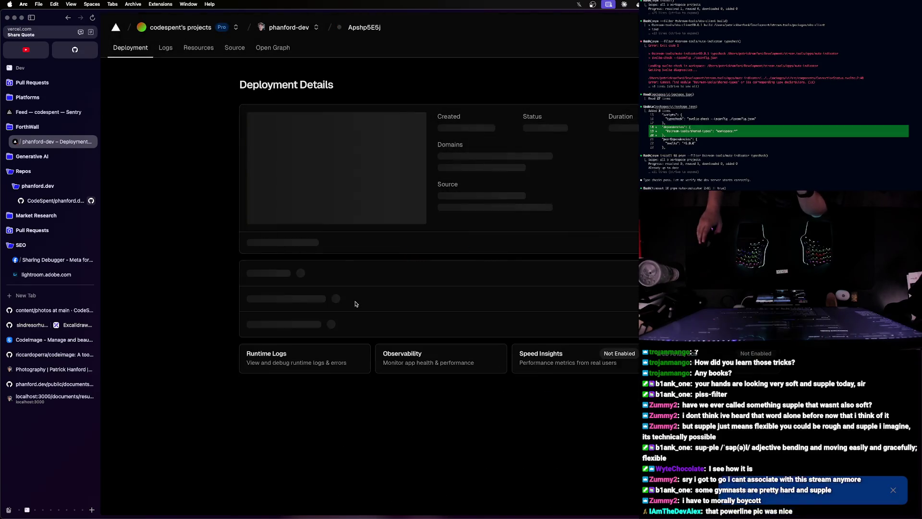
left_click(248, 274)
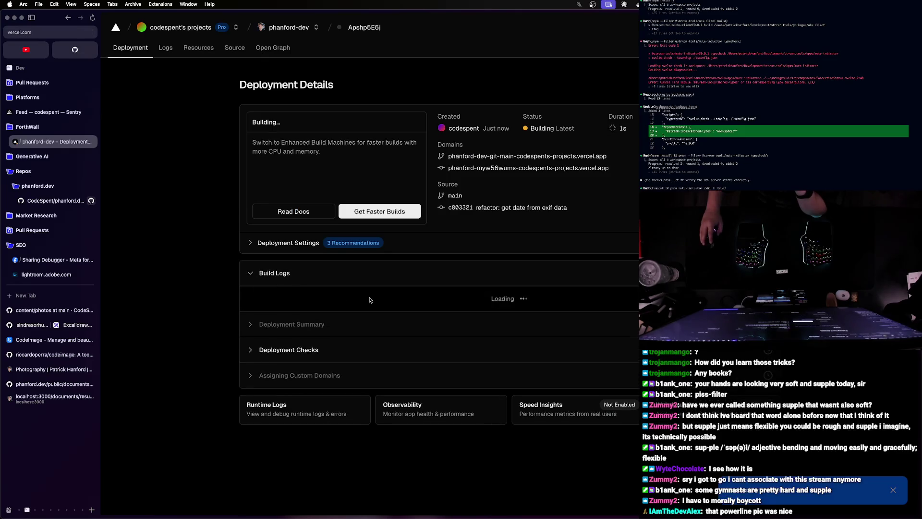
scroll(365, 299, "down", 1)
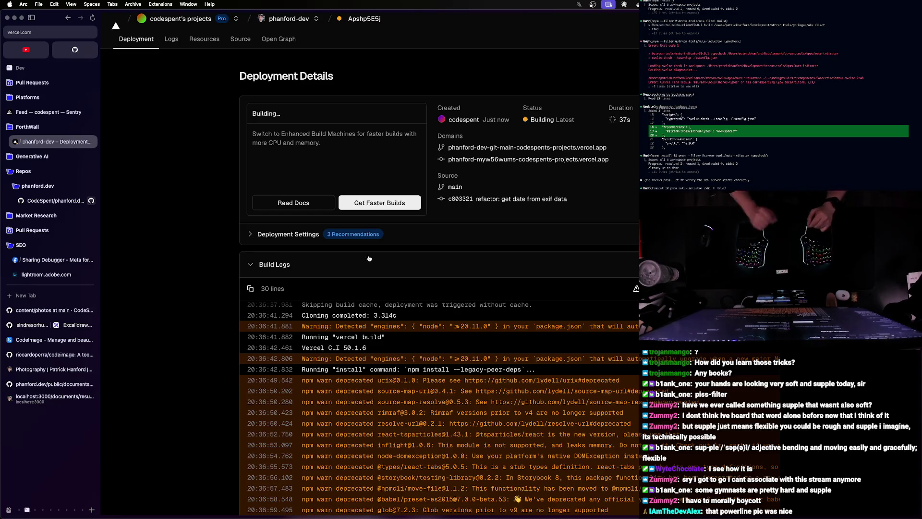
scroll(365, 297, "down", 5)
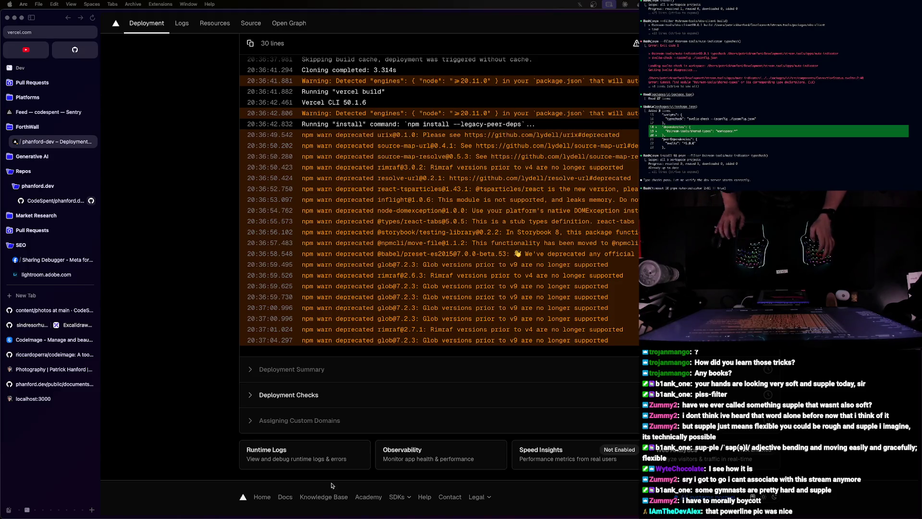
key("ctrl+Up")
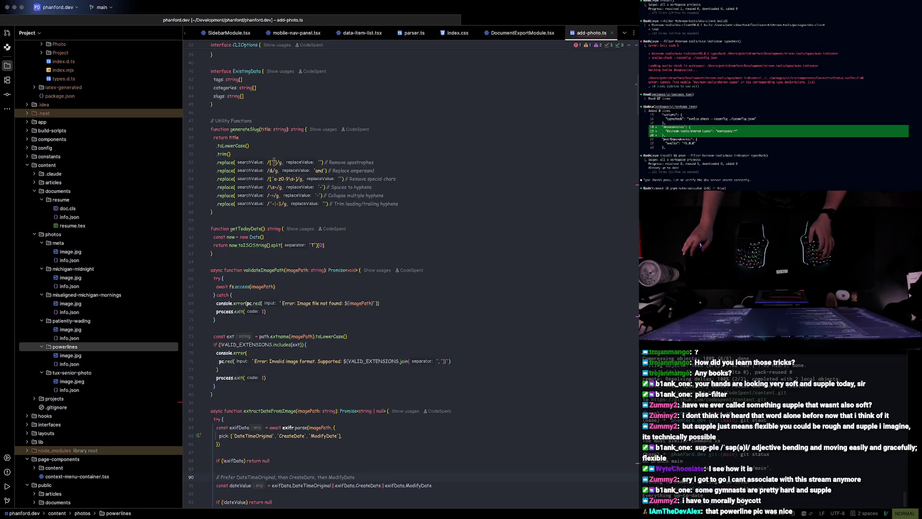
key("shift+F10")
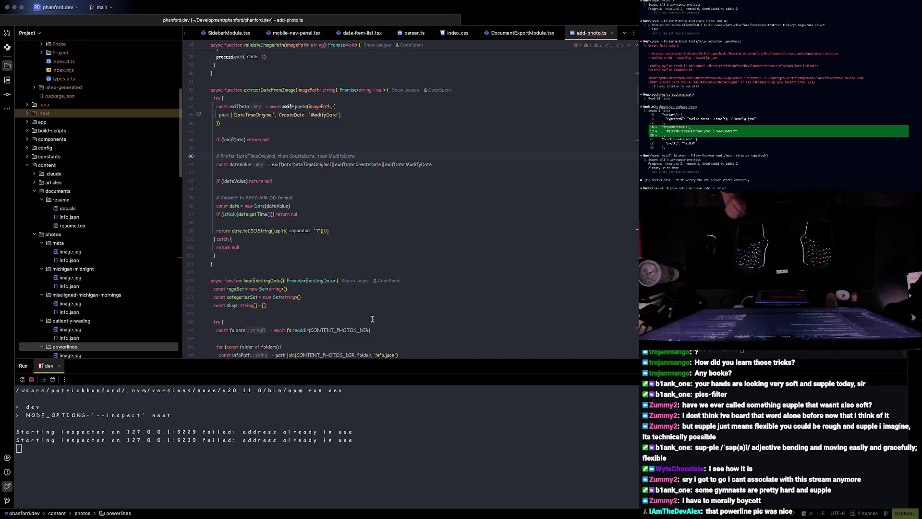
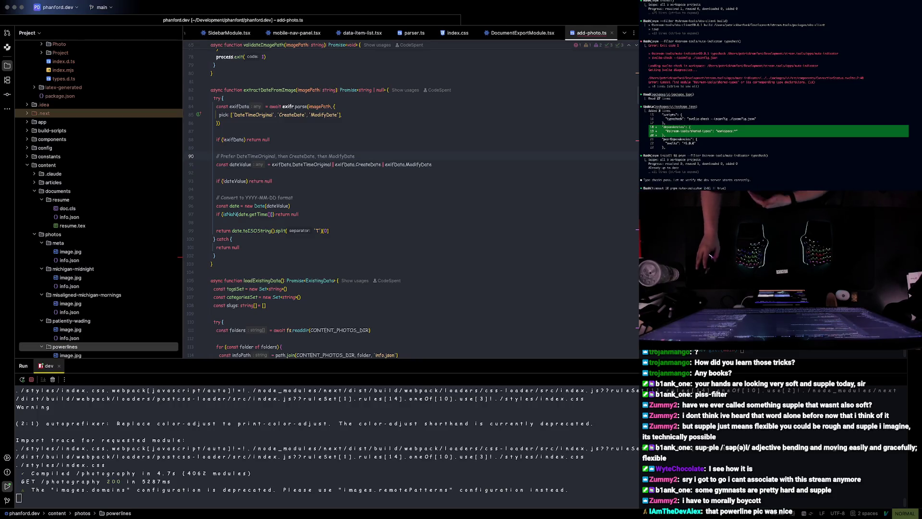
- Switch from the editor to the Vercel deployment log, then bring OBS Studio forward
key("ctrl+Right")
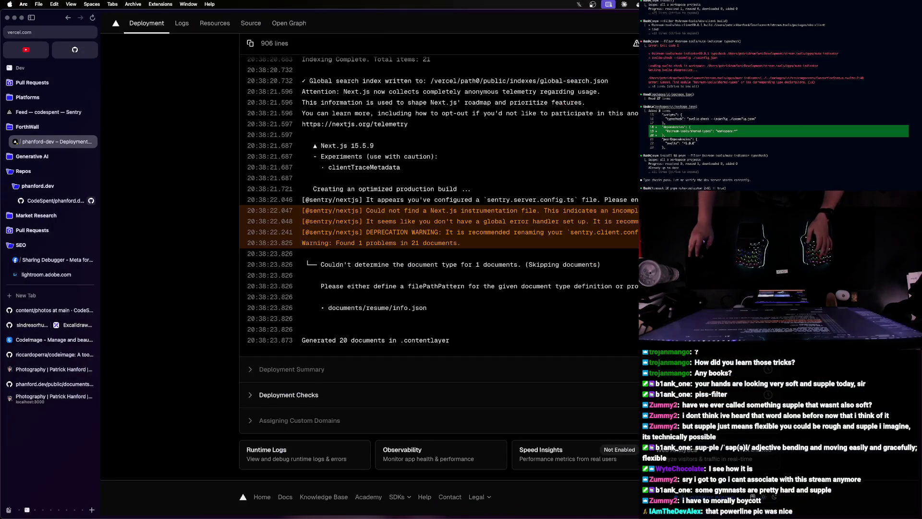
key("super+Tab")
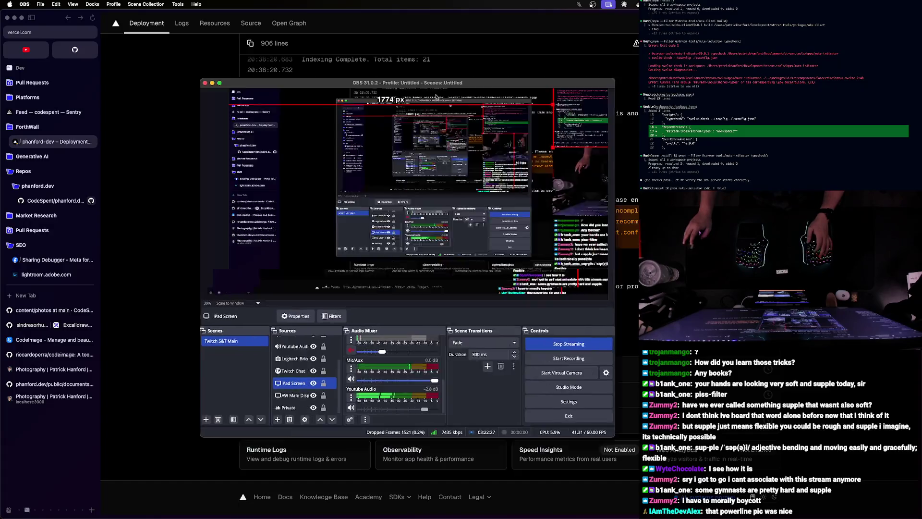
- Maximize OBS and review the iPad Screen source's Application and Method dropdowns unchanged
double_click(450, 99)
double_click(237, 464)
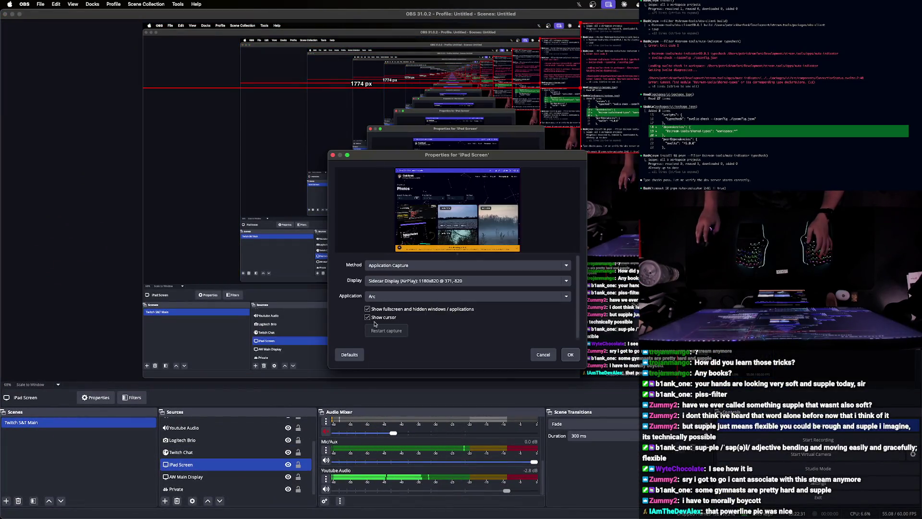
left_click(387, 298)
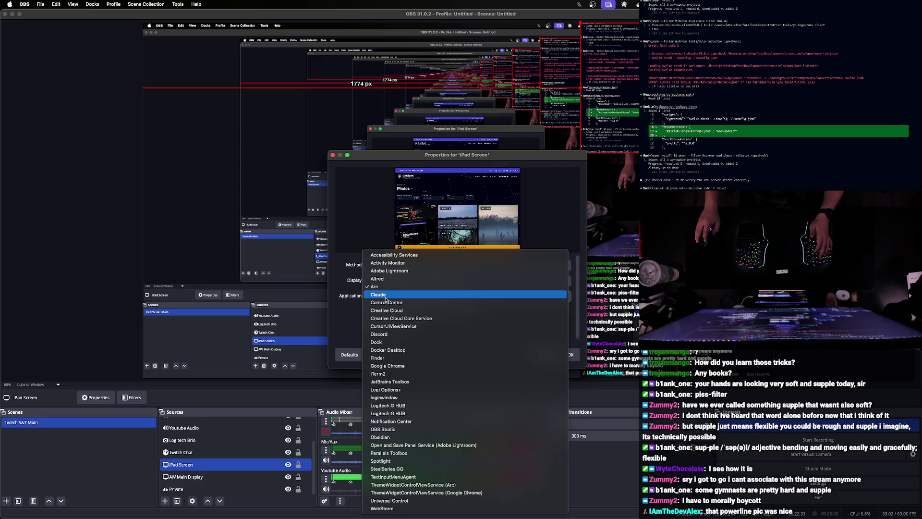
left_click(368, 293)
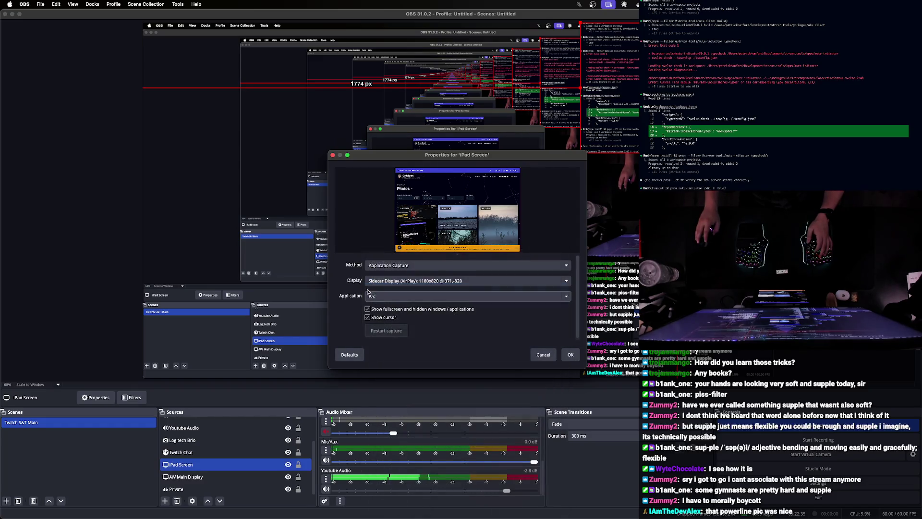
left_click(396, 267)
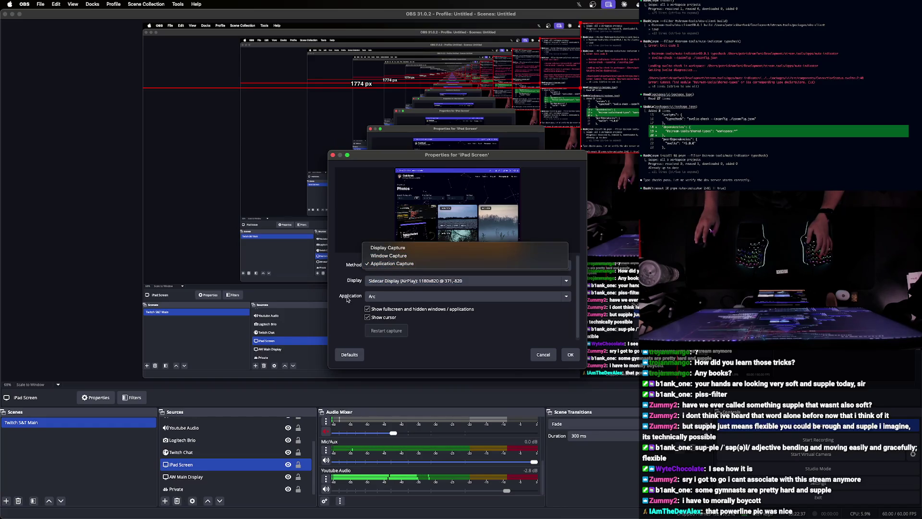
key("Escape")
key("Escape")
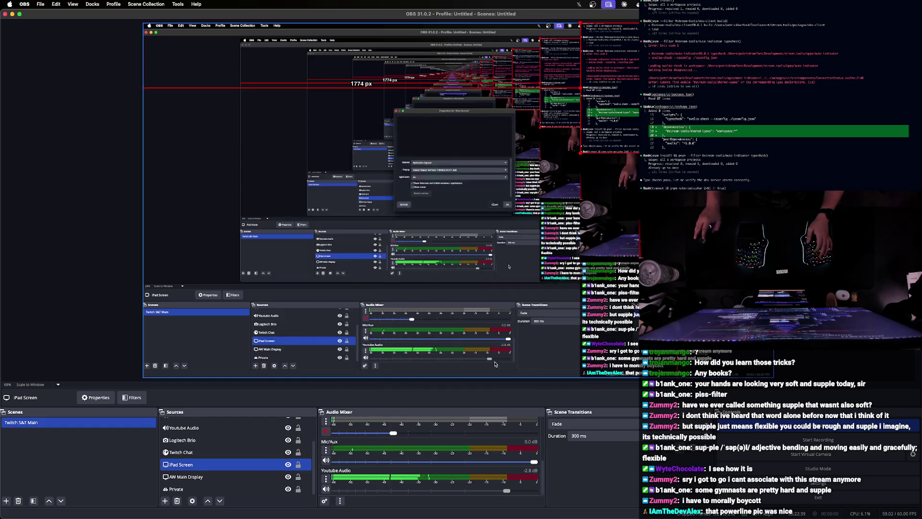
- Select the iPad source, review its properties and confirm with OK
left_click_drag(285, 465, 193, 469)
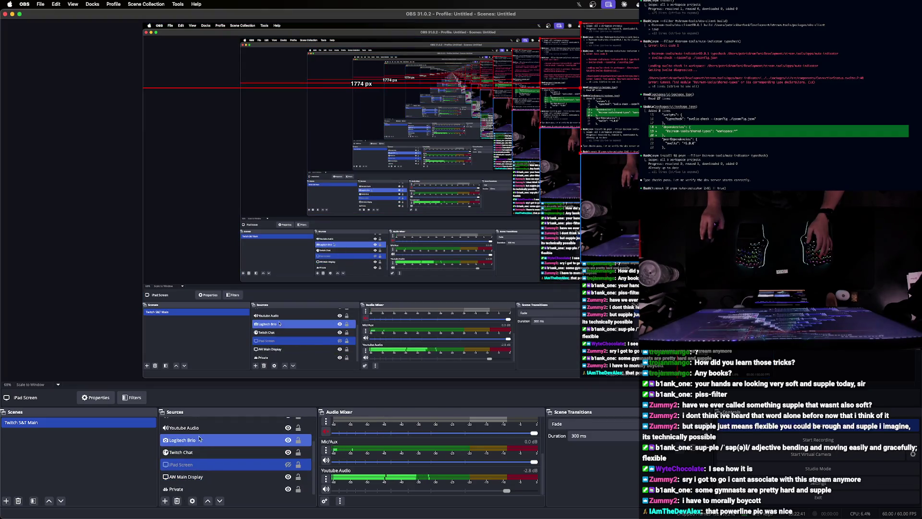
left_click(185, 436)
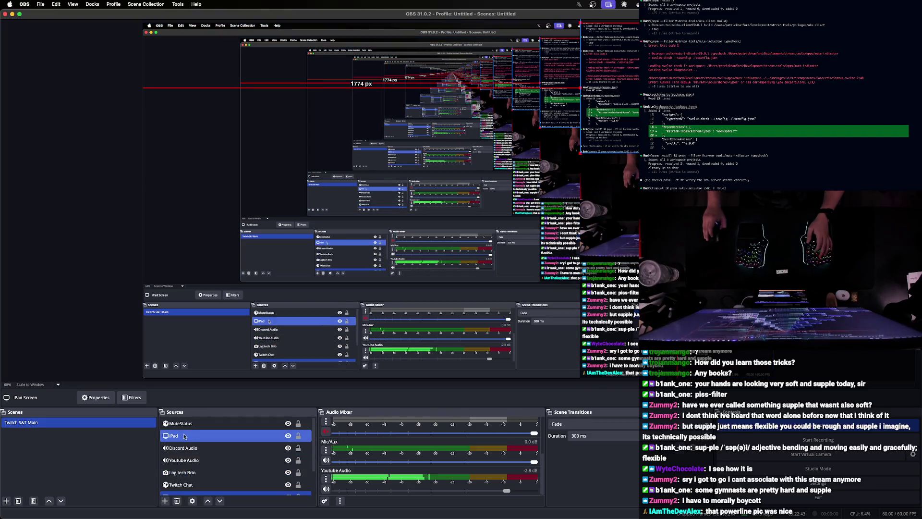
double_click(185, 437)
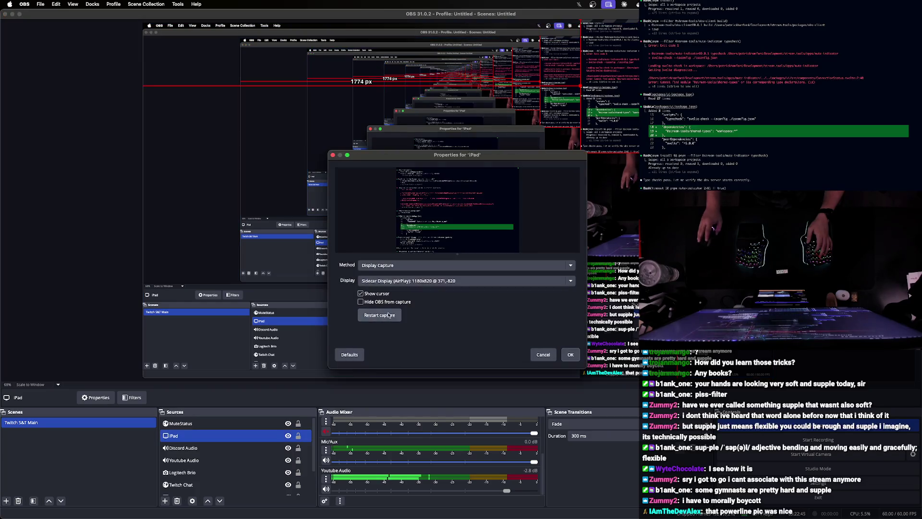
left_click(571, 354)
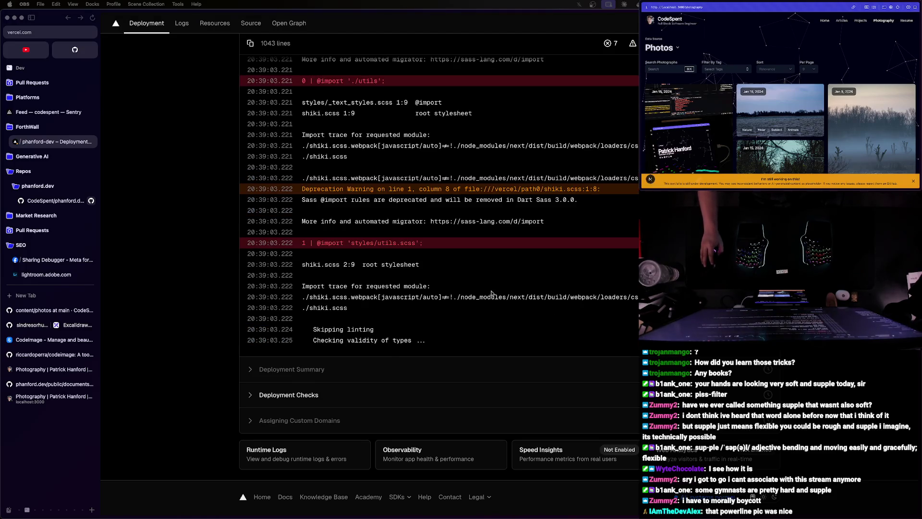
- Focus the Vercel build log and highlight the 'Failed to compile' error at add-photo.ts line 184
left_click(443, 277)
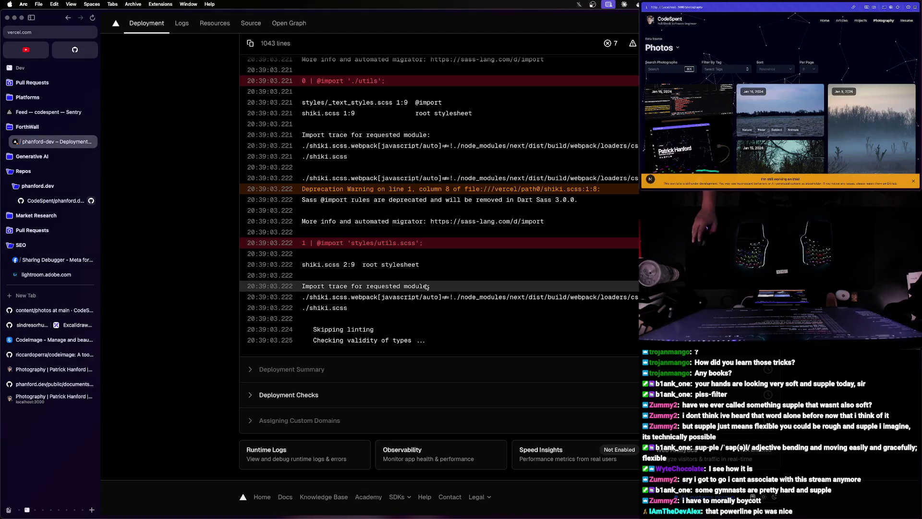
scroll(430, 287, "up", 2)
scroll(429, 286, "up", 1)
scroll(861, 65, "down", 5)
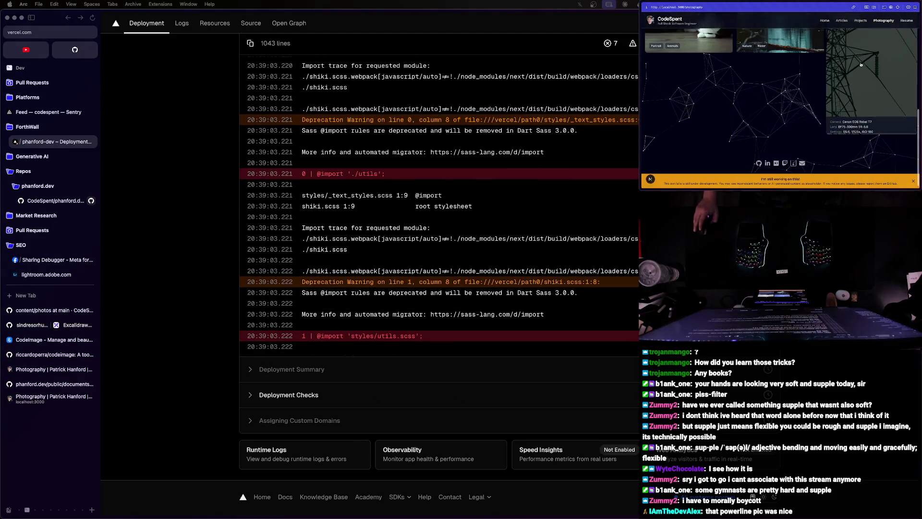
scroll(857, 65, "up", 2)
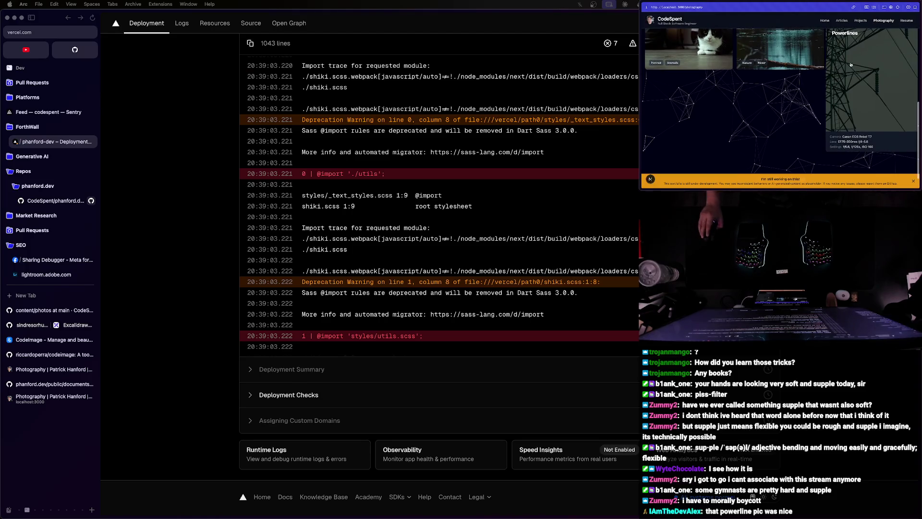
scroll(850, 64, "down", 2)
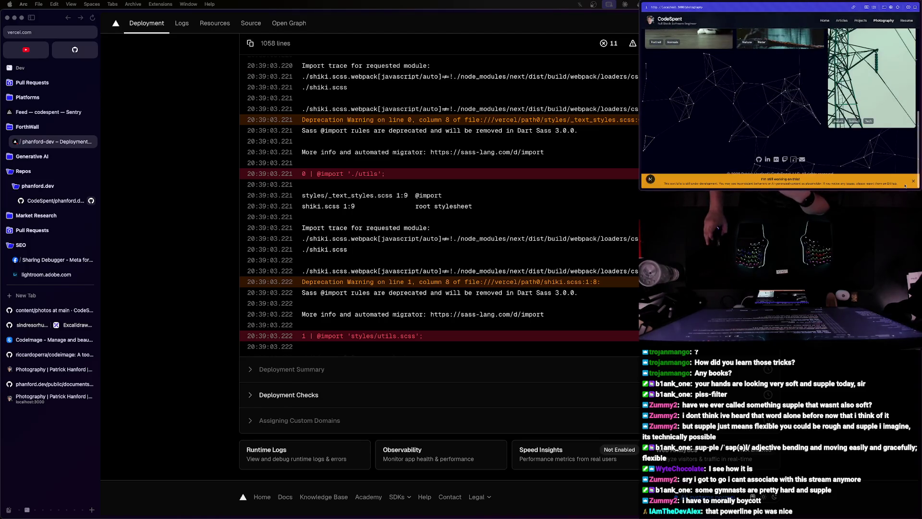
scroll(792, 141, "up", 2)
scroll(793, 140, "up", 1)
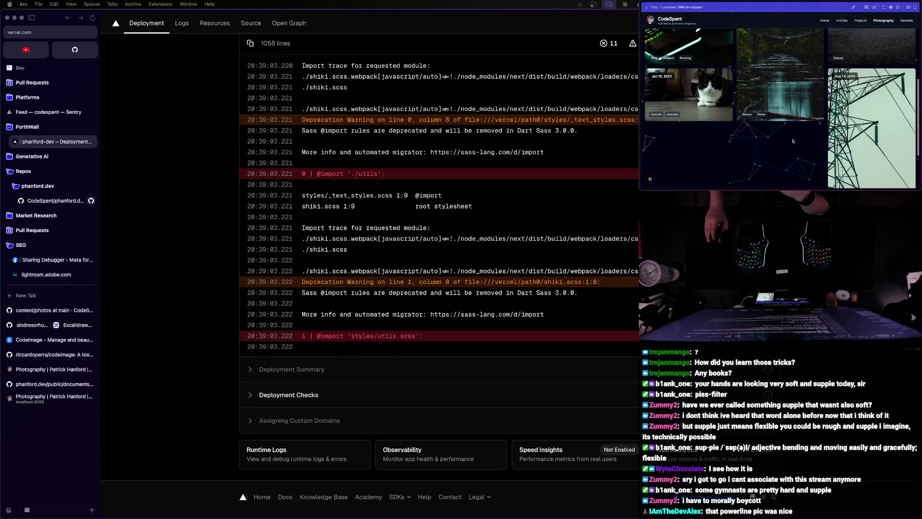
scroll(789, 138, "down", 1)
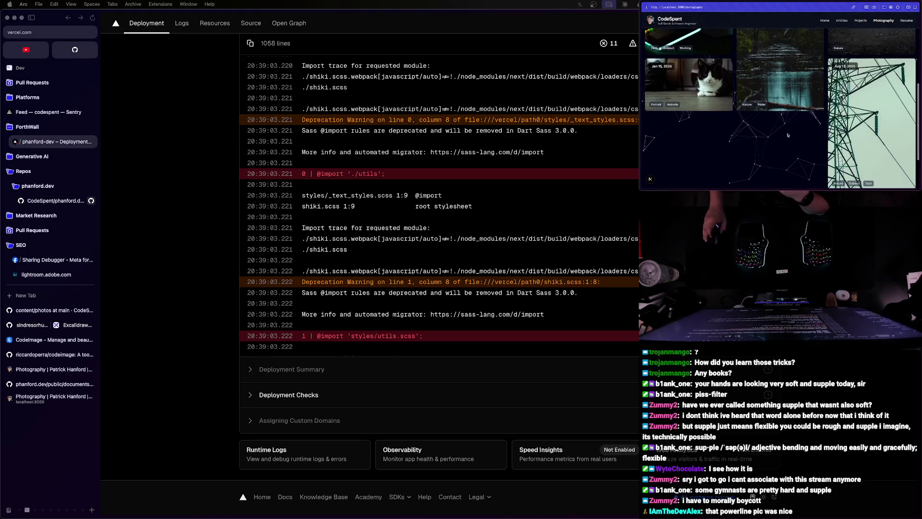
scroll(787, 135, "down", 3)
scroll(786, 135, "up", 4)
scroll(786, 135, "down", 2)
scroll(787, 135, "up", 3)
scroll(787, 135, "down", 3)
scroll(786, 134, "up", 2)
scroll(786, 134, "up", 5)
scroll(786, 135, "down", 4)
scroll(806, 130, "down", 2)
scroll(842, 116, "up", 3)
scroll(841, 101, "down", 3)
scroll(842, 90, "up", 3)
scroll(843, 80, "down", 3)
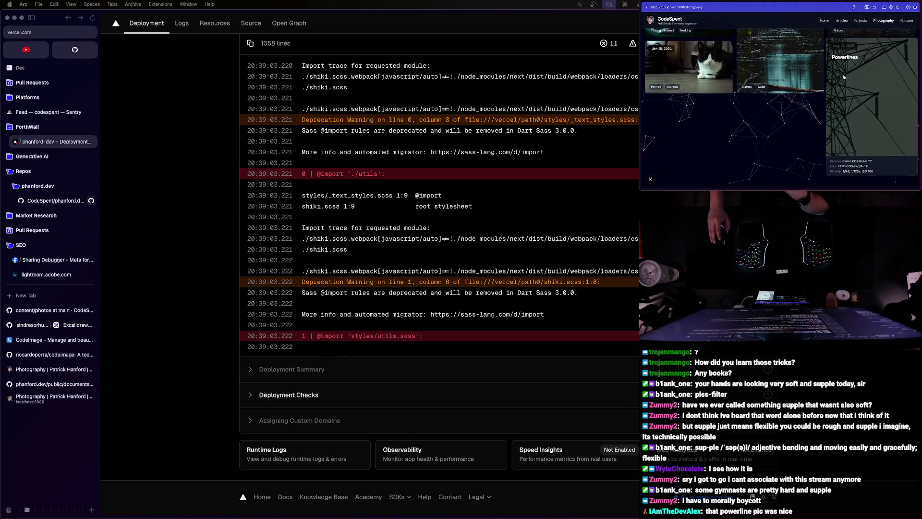
scroll(839, 79, "down", 2)
scroll(828, 85, "up", 4)
scroll(817, 92, "down", 2)
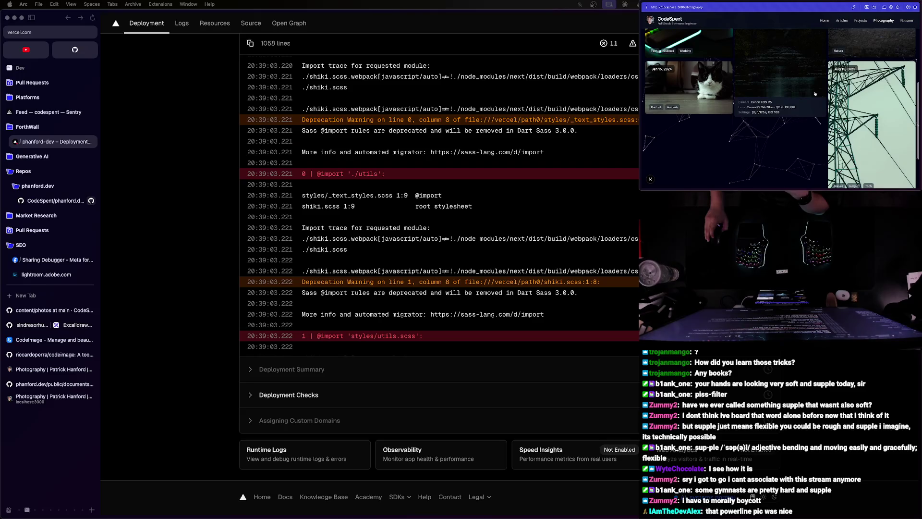
scroll(818, 91, "up", 2)
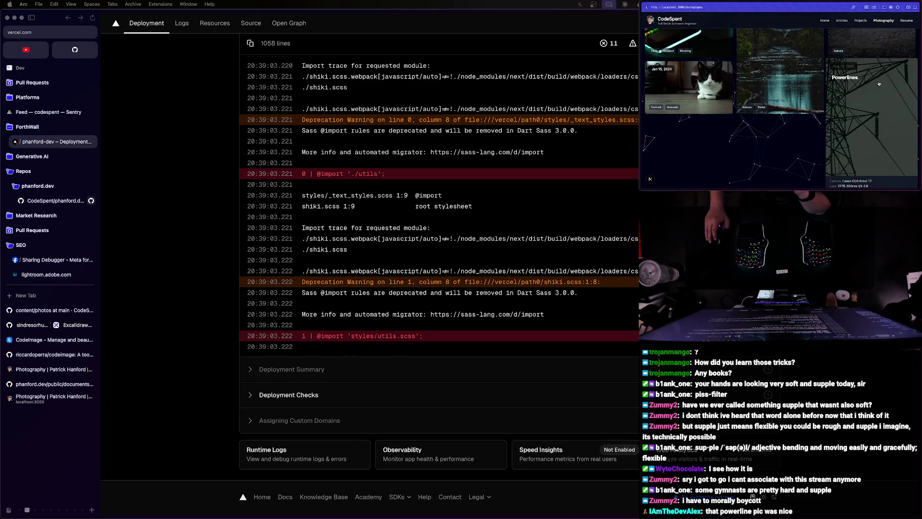
scroll(825, 94, "up", 2)
scroll(827, 95, "up", 1)
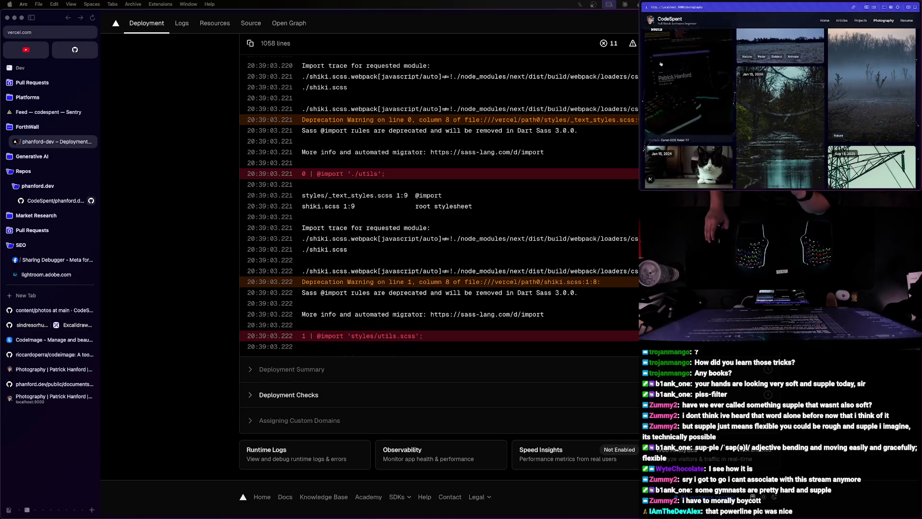
scroll(401, 332, "down", 2)
scroll(400, 330, "down", 2)
scroll(398, 327, "down", 2)
scroll(395, 326, "down", 2)
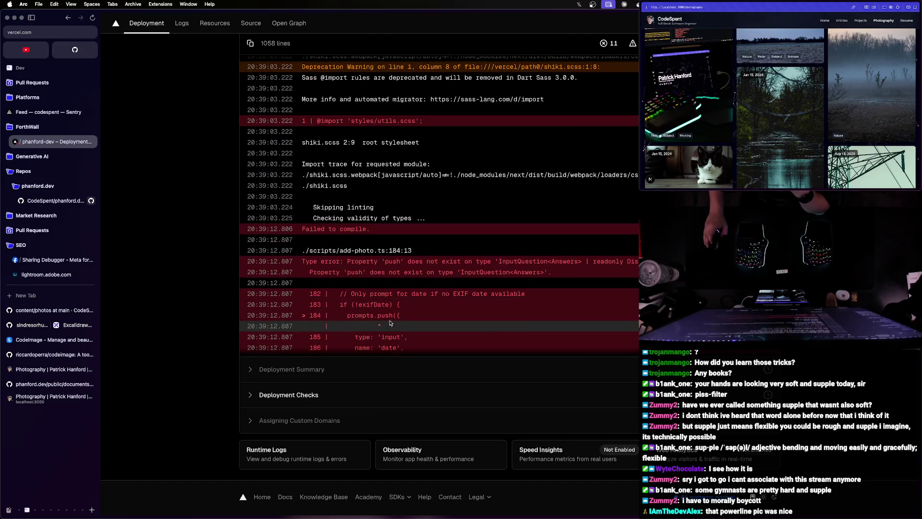
left_click_drag(374, 263, 484, 281)
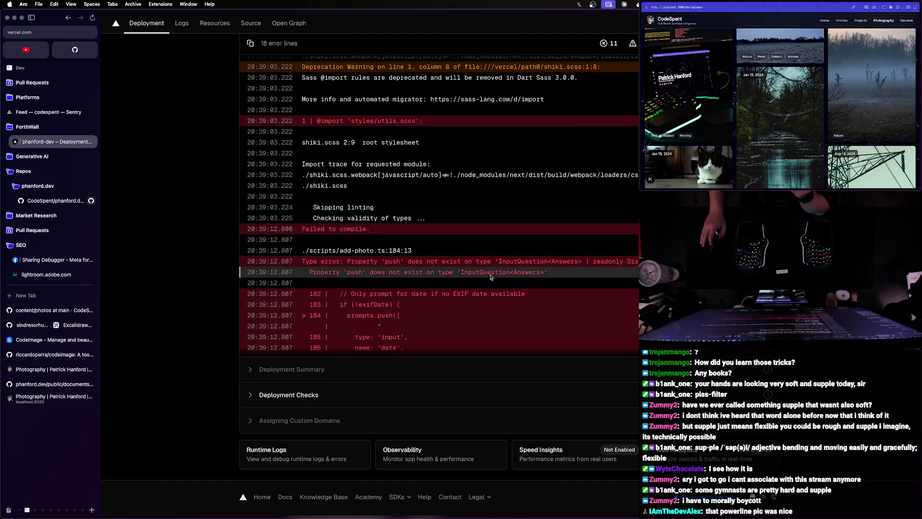
scroll(393, 302, "down", 2)
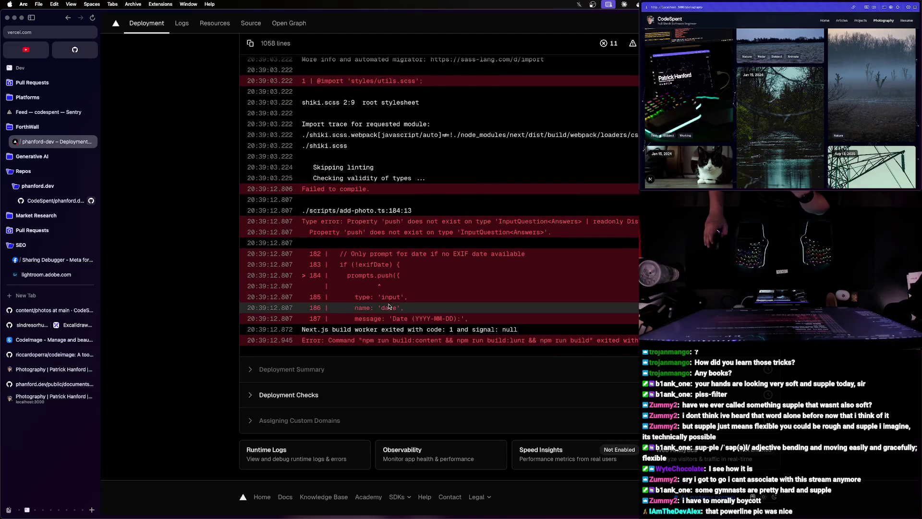
left_click(375, 275)
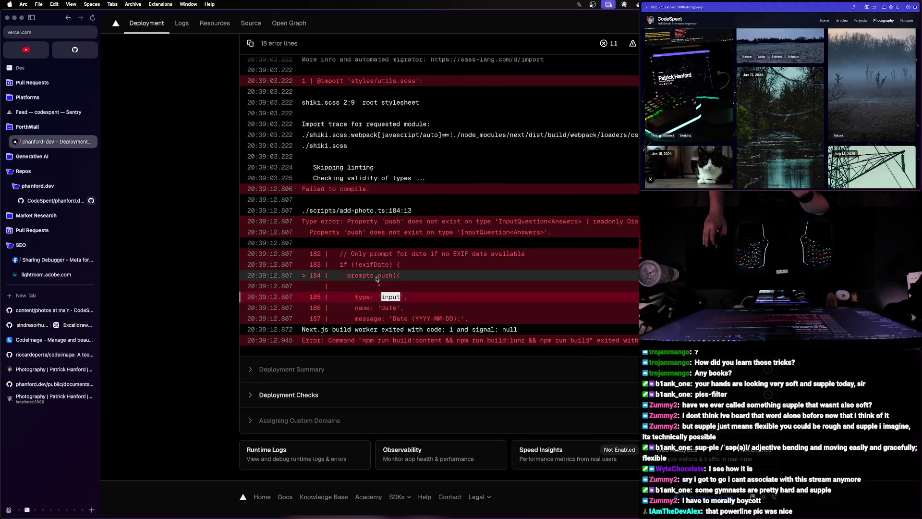
left_click(463, 295)
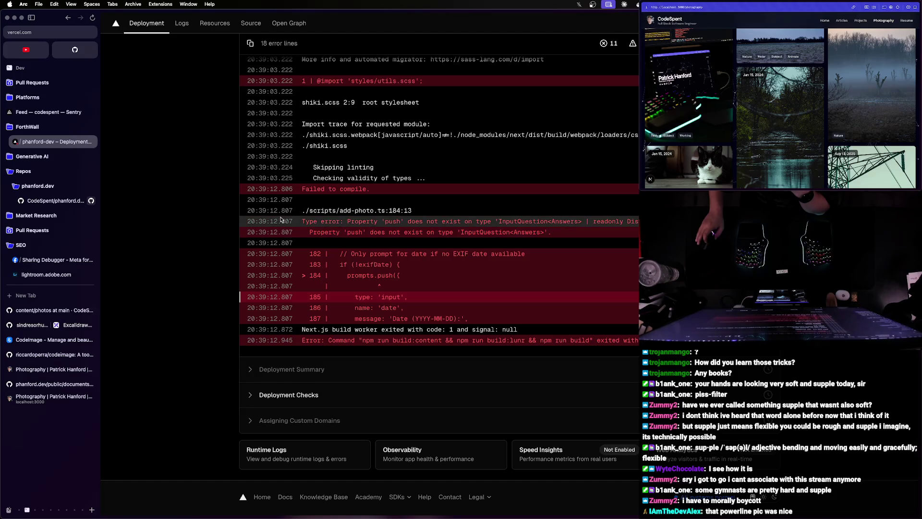
- Select the InputQuestion 'push' type error text, check its context menu, deselect and return to WebStorm
mouse_move(613, 229)
left_mouse_down()
mouse_move(555, 329)
mouse_move(469, 319)
left_mouse_up()
right_click(445, 228)
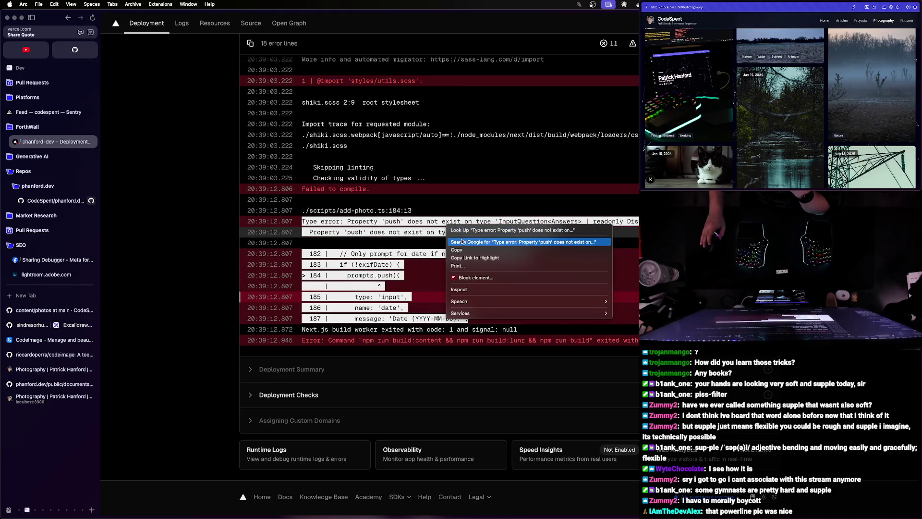
left_click(468, 270)
left_click(375, 266)
scroll(460, 299, "up", 2)
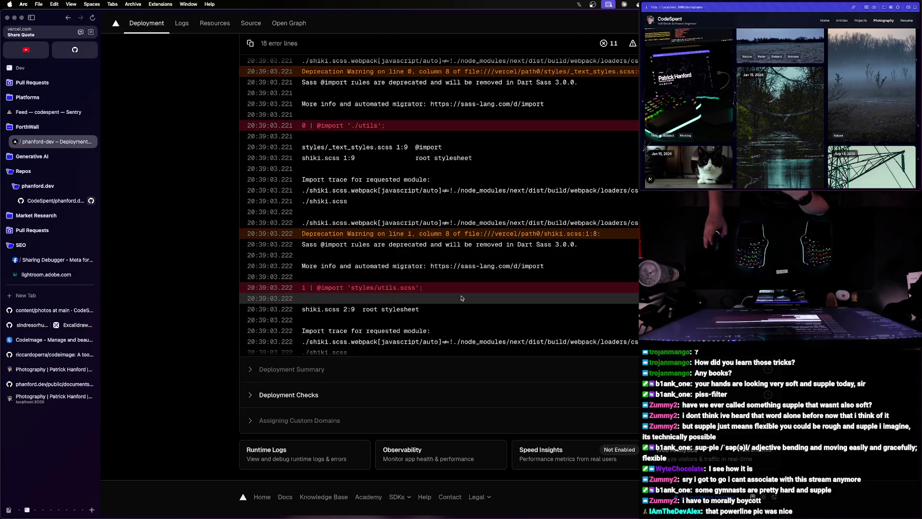
scroll(461, 298, "down", 2)
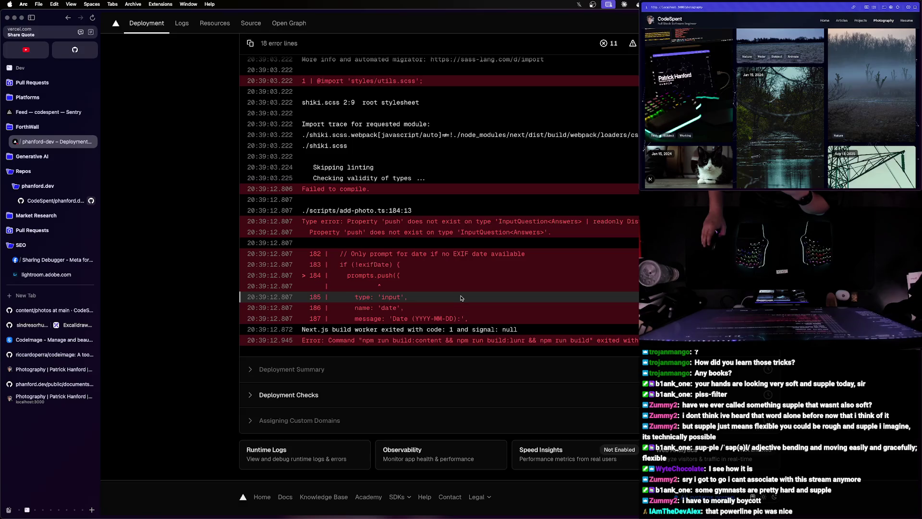
key("super+Tab")
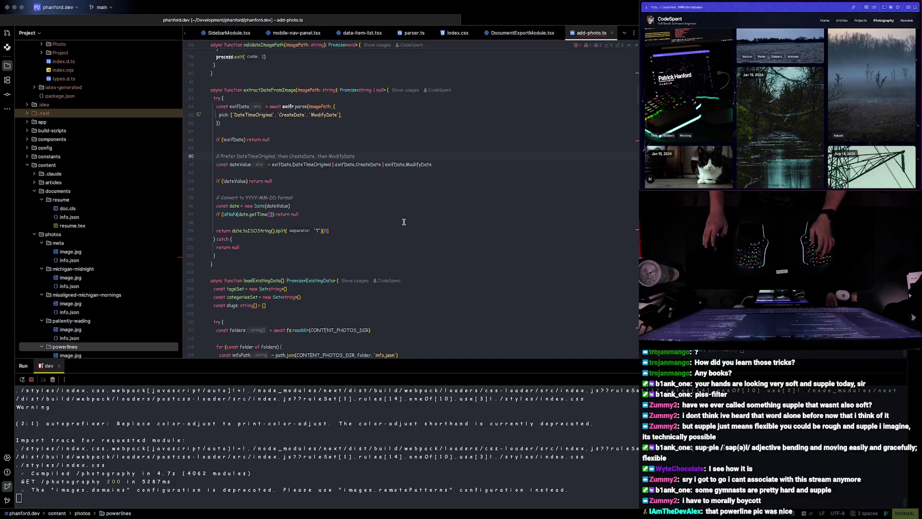
scroll(526, 158, "down", 3)
scroll(629, 145, "down", 8)
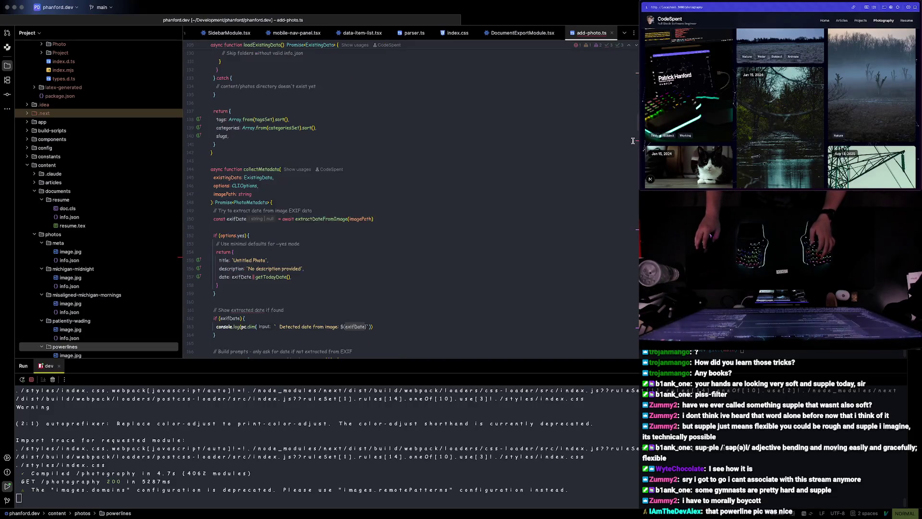
scroll(631, 141, "down", 10)
- Jump from prompts.push to the prompts declaration, drop its type annotation and mark type fields as const
left_click(239, 183)
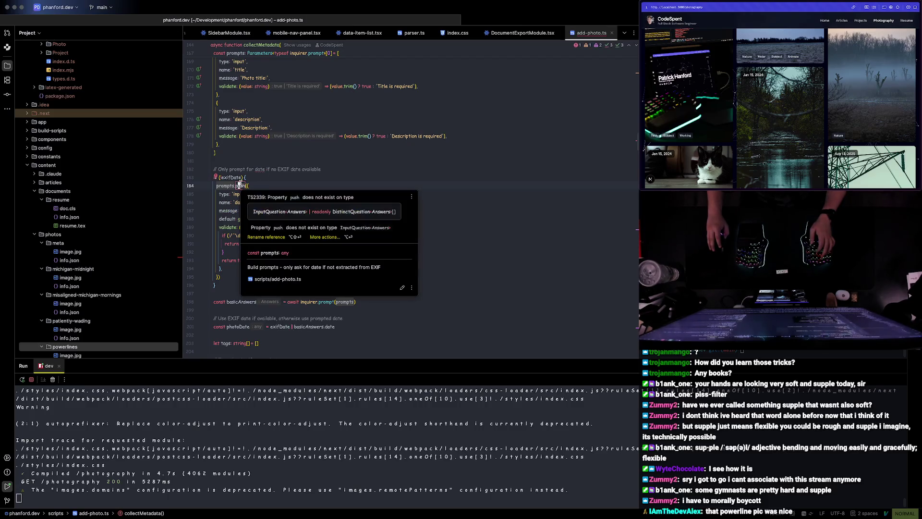
key("asciicircum")
key("g")
key("d")
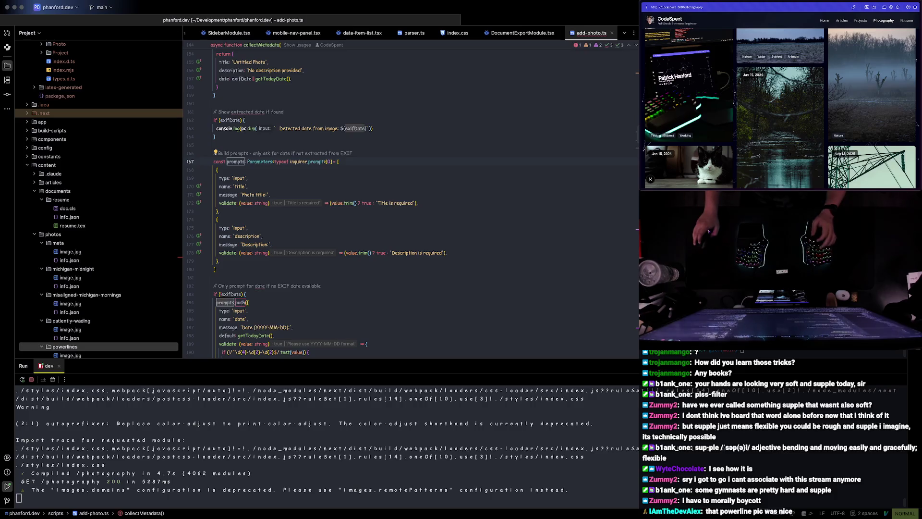
key("ctrl+z")
key("ctrl+z")
key("ctrl+z")
key("ctrl+z")
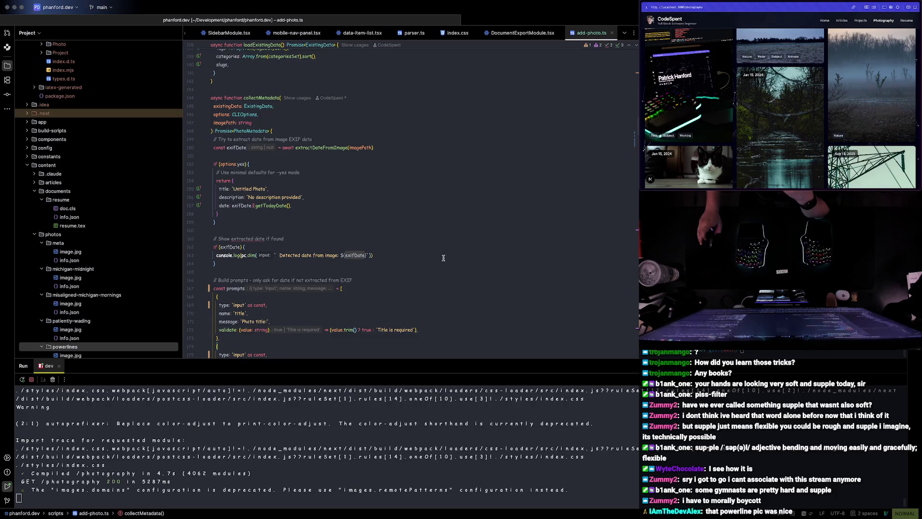
scroll(130, 236, "down", 3)
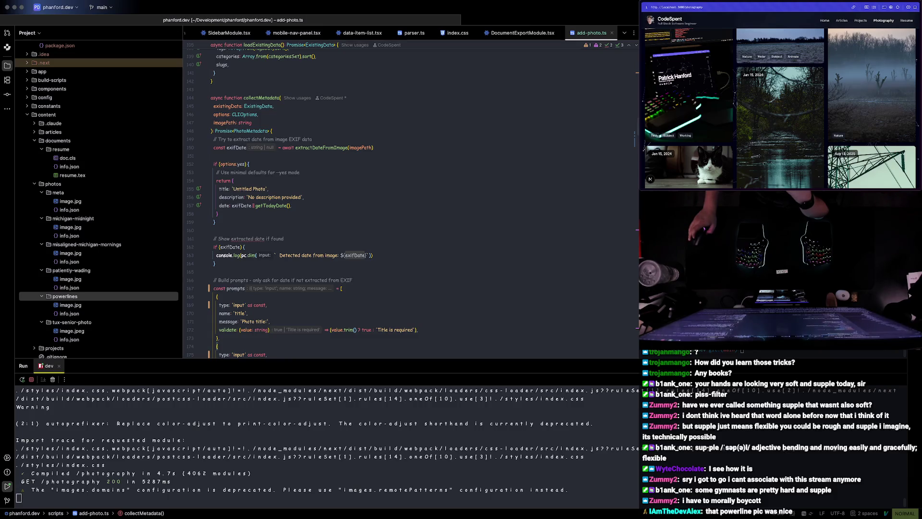
- Finish the collectMetadata edits in add-photo.ts, hide the Run output and return to the Vercel log
left_click(274, 107)
scroll(596, 125, "up", 5)
scroll(596, 124, "down", 3)
scroll(576, 127, "down", 2)
scroll(547, 130, "down", 3)
scroll(509, 134, "down", 2)
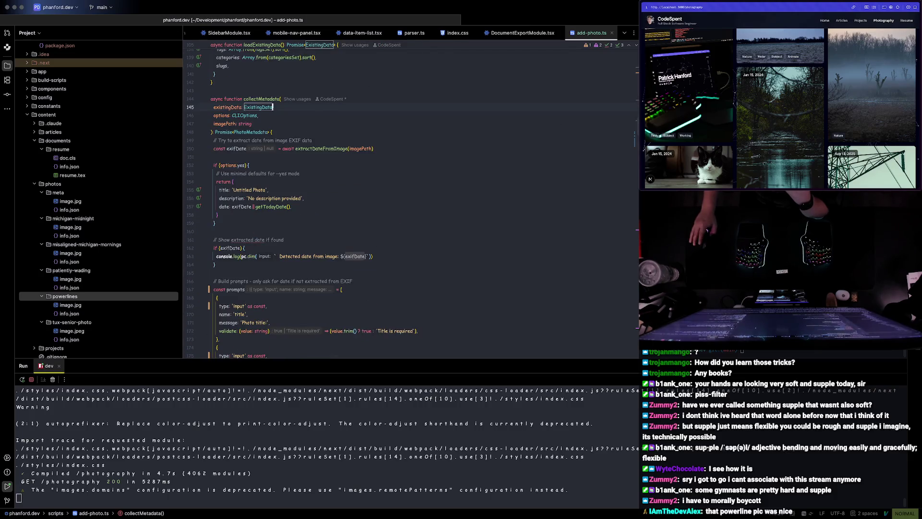
type(",")
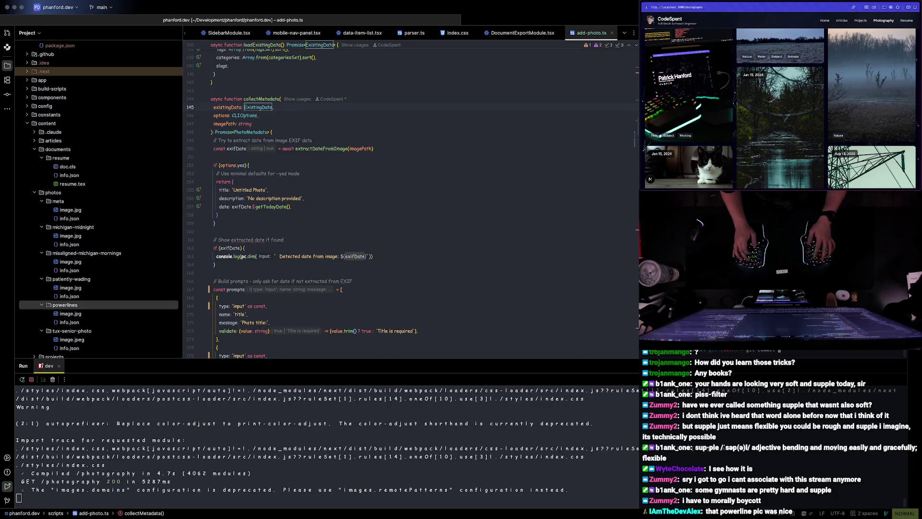
key("shift+Escape")
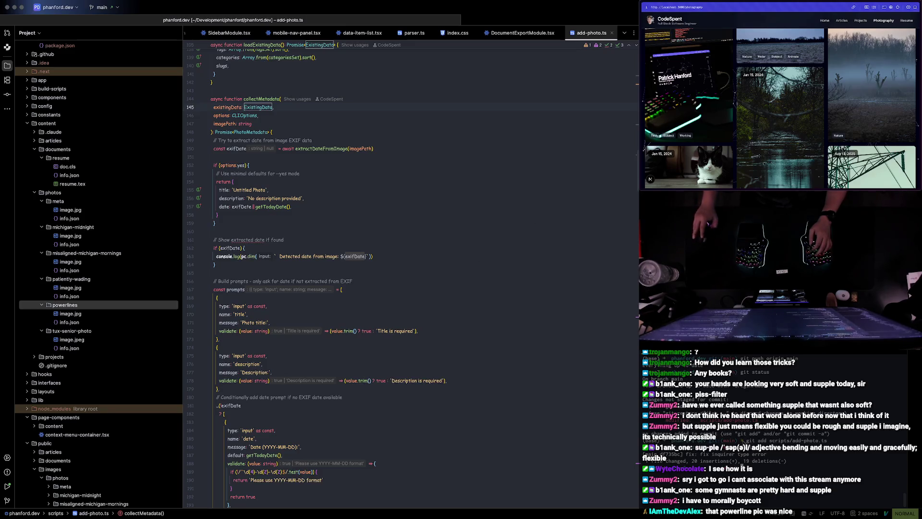
type("git push origin main")
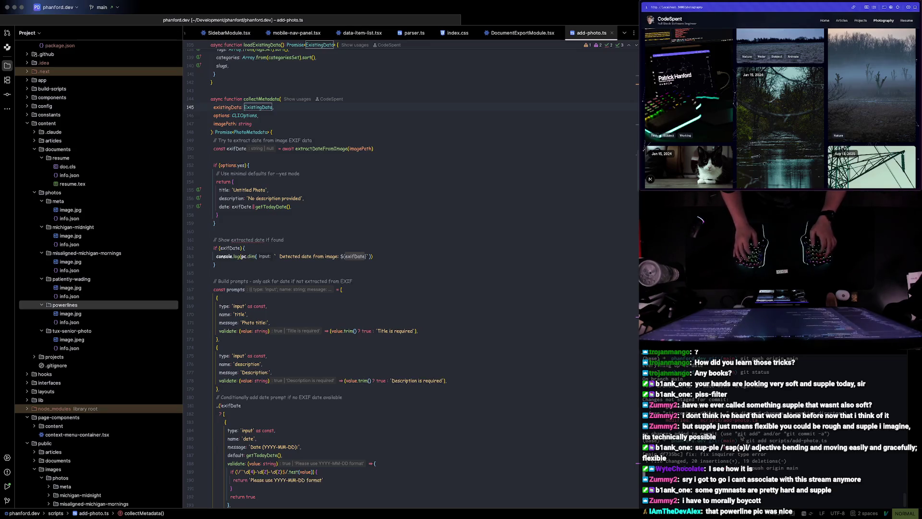
key("super+Tab")
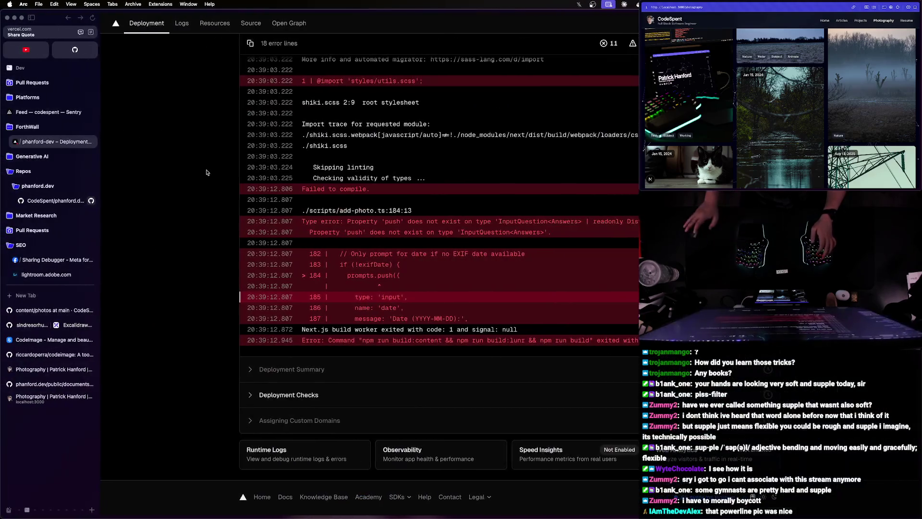
scroll(252, 27, "up", 5)
- Open the newly building deployment from Deployments and expand its Build Logs
left_click(286, 30)
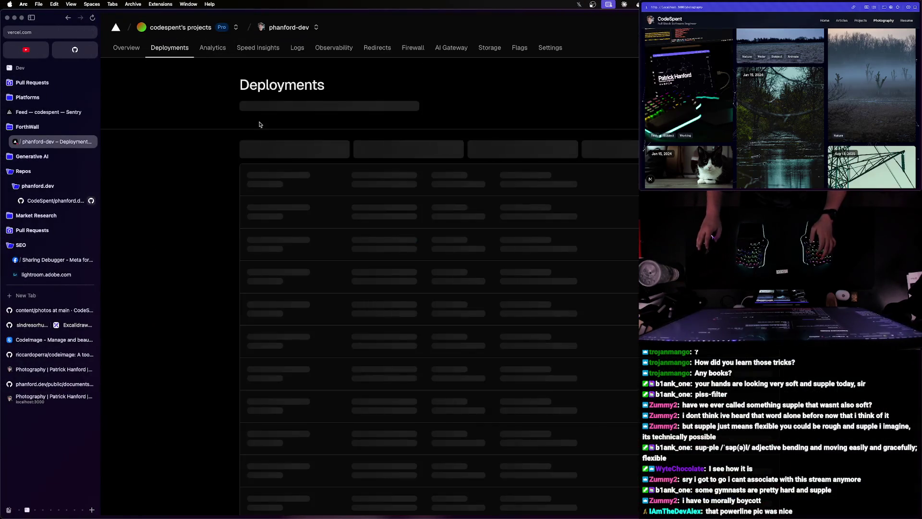
left_click(313, 178)
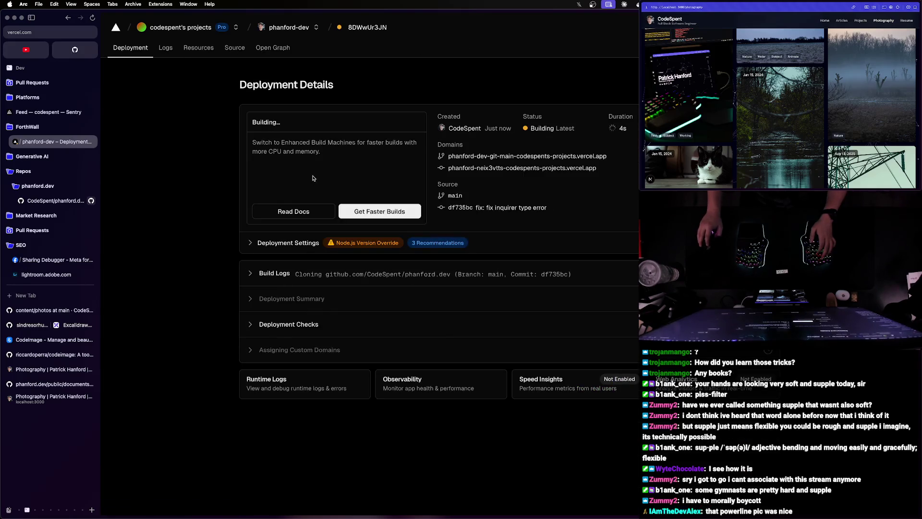
left_click(249, 274)
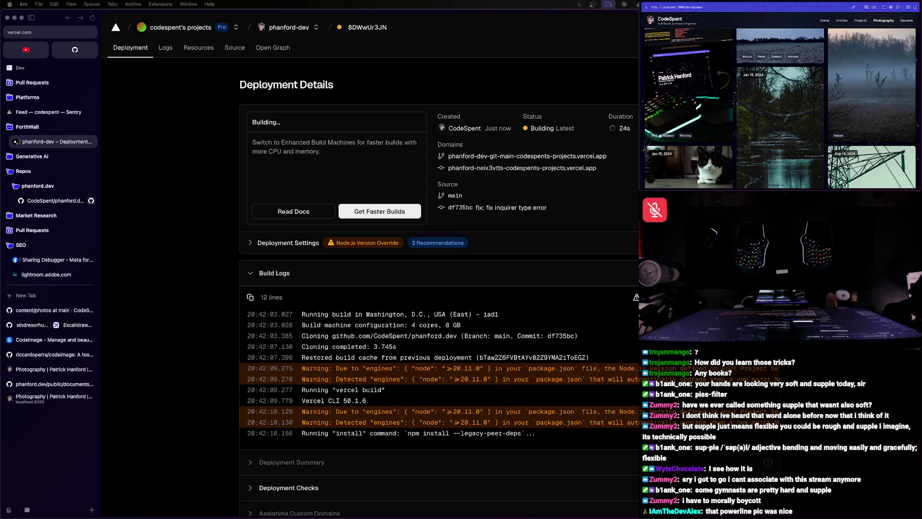
scroll(780, 101, "up", 3)
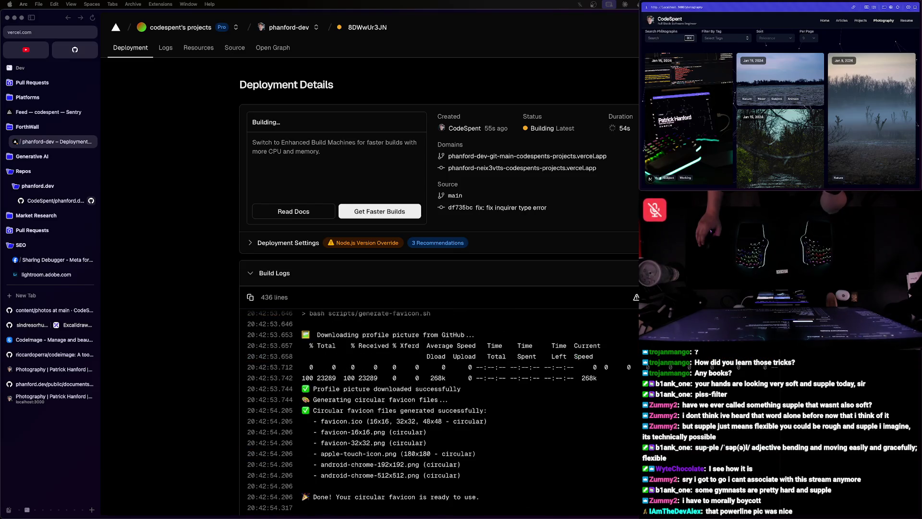
key("ctrl+Up")
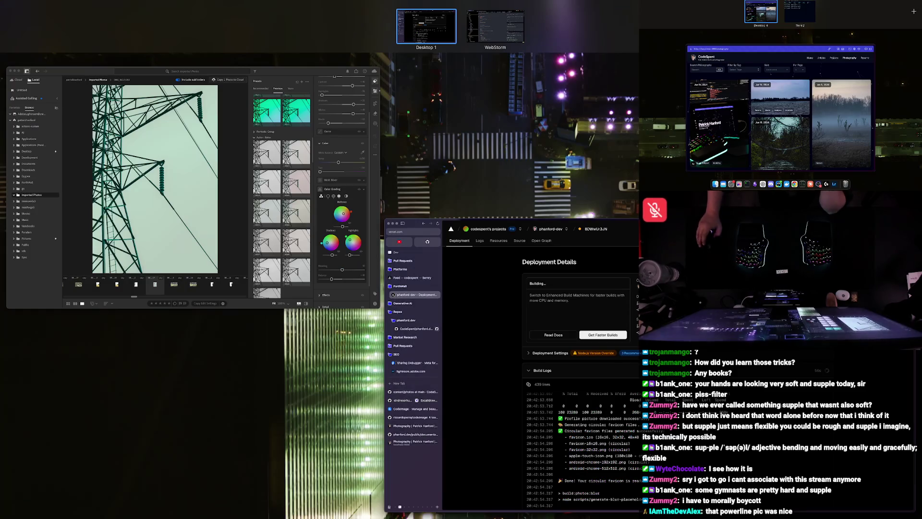
key("ctrl+Up")
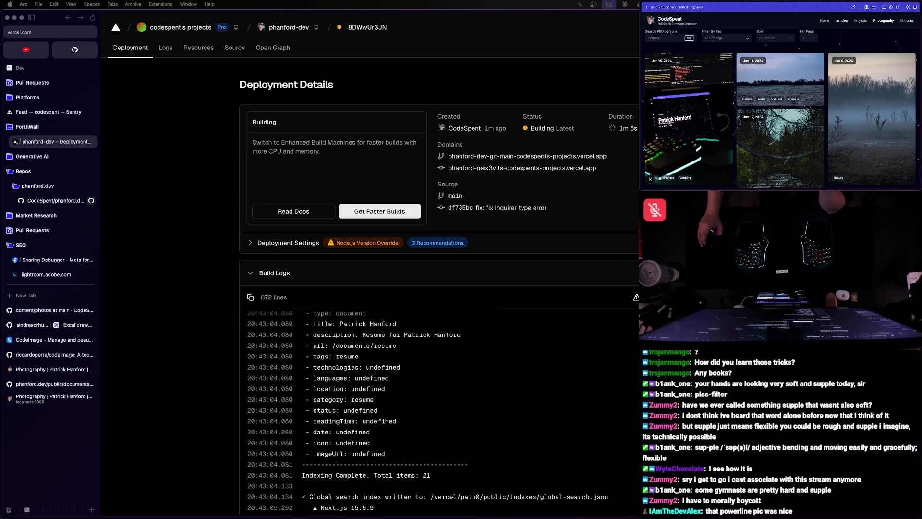
scroll(216, 360, "down", 5)
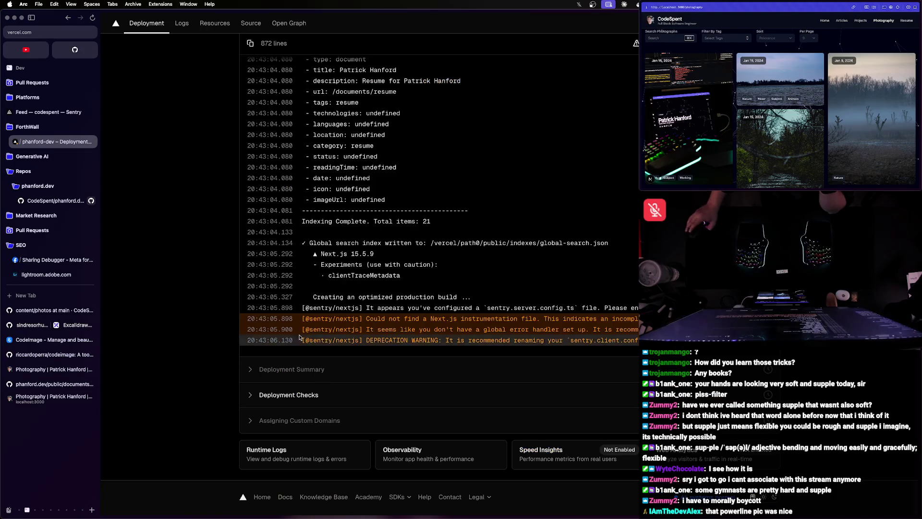
scroll(346, 309, "down", 1)
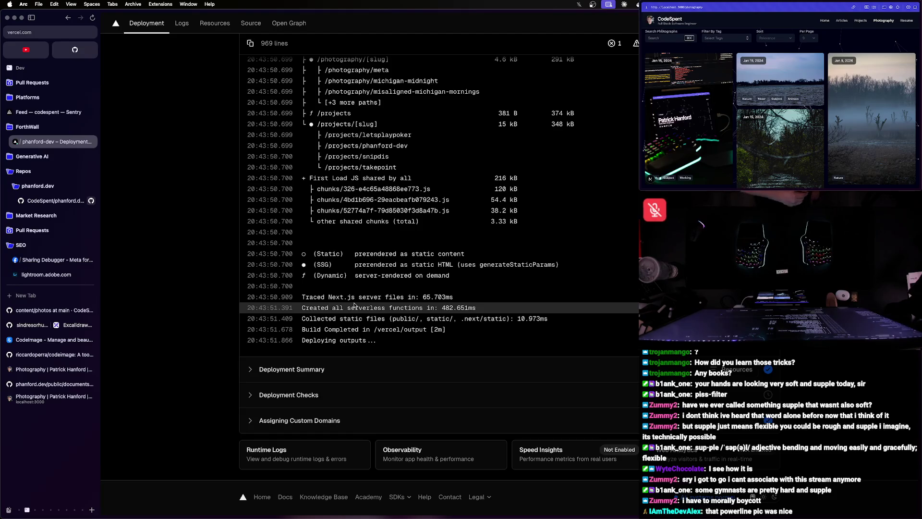
scroll(354, 286, "up", 1)
scroll(339, 281, "up", 5)
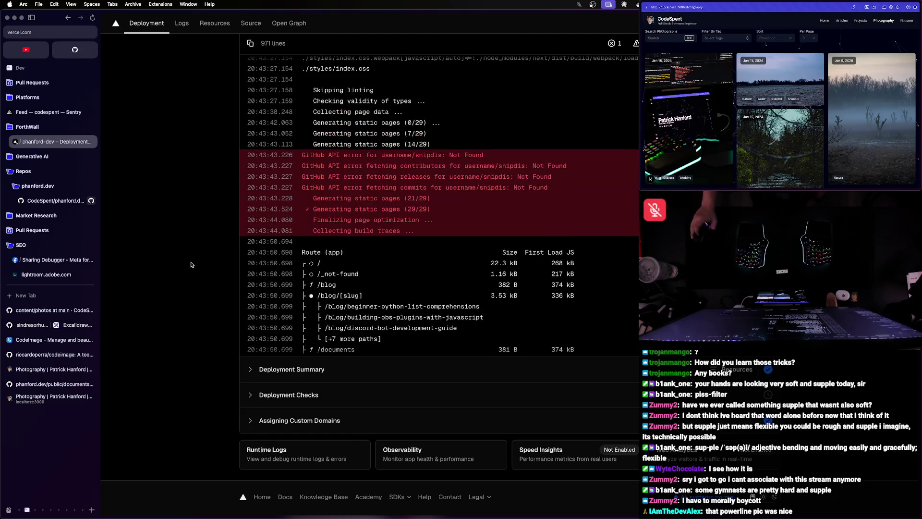
- Highlight the GitHub API error lines in the completed log and return to WebStorm
mouse_move(302, 154)
left_mouse_down()
mouse_move(507, 170)
mouse_move(549, 213)
left_mouse_up()
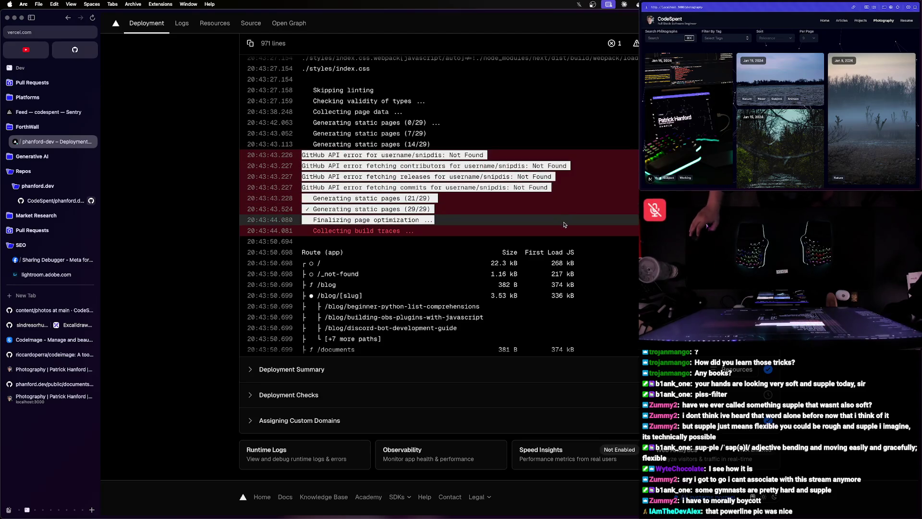
scroll(433, 227, "down", 6)
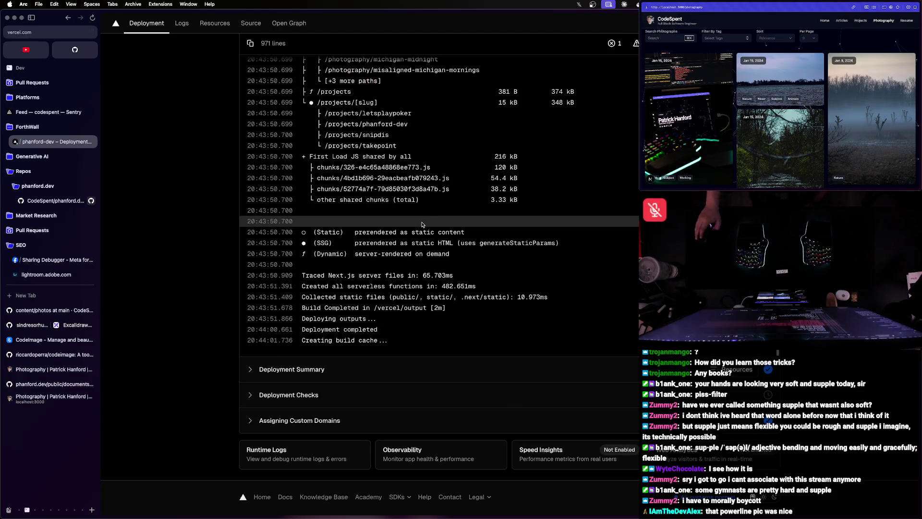
key("super+Tab")
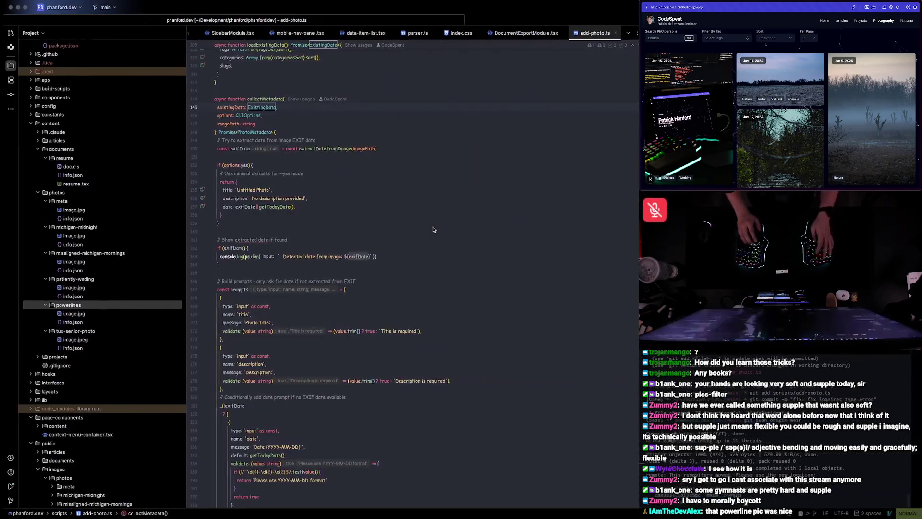
- Reveal the project content folder and open its index.mdx file
key("shift")
key("shift")
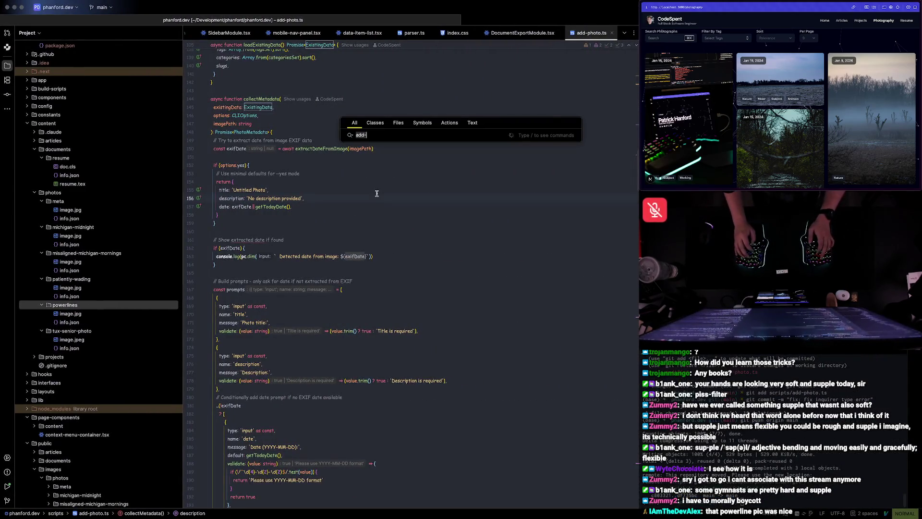
type("snipdis")
key("Down")
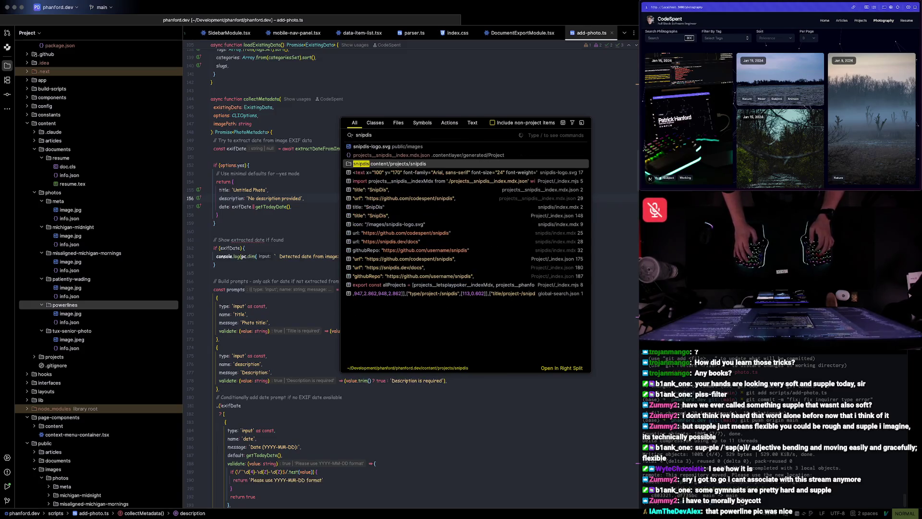
key("Return")
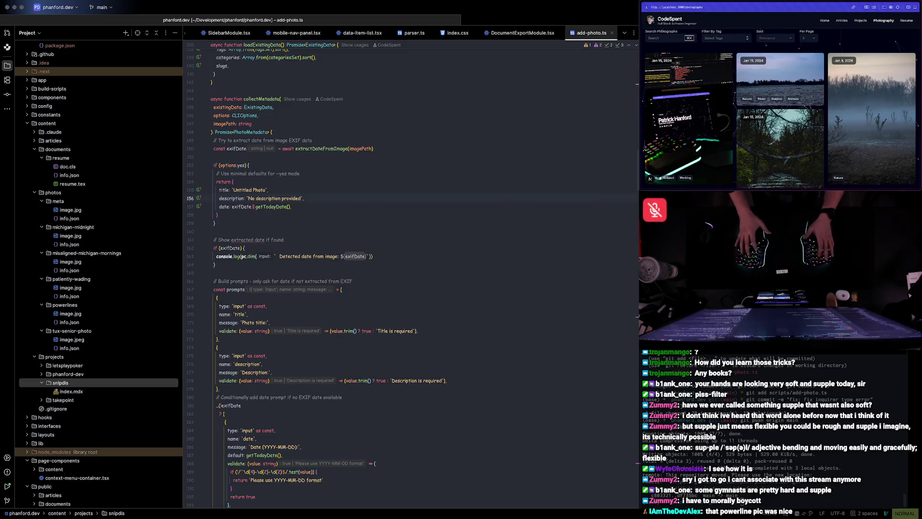
left_click(74, 391)
double_click(75, 391)
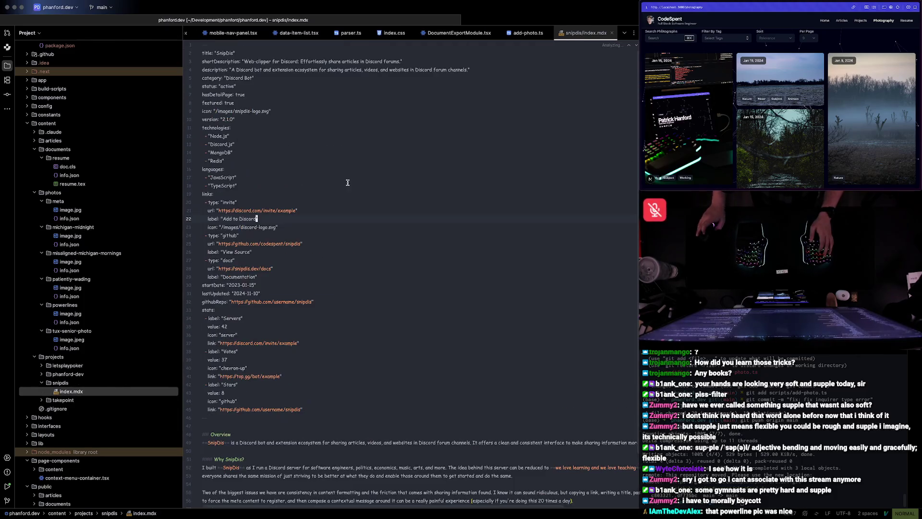
- Select the username in the githubRepo and stats link URLs, check the Vercel log, and resume editing letsplaypoker
double_click(291, 302)
type("c")
type("codespentnt")
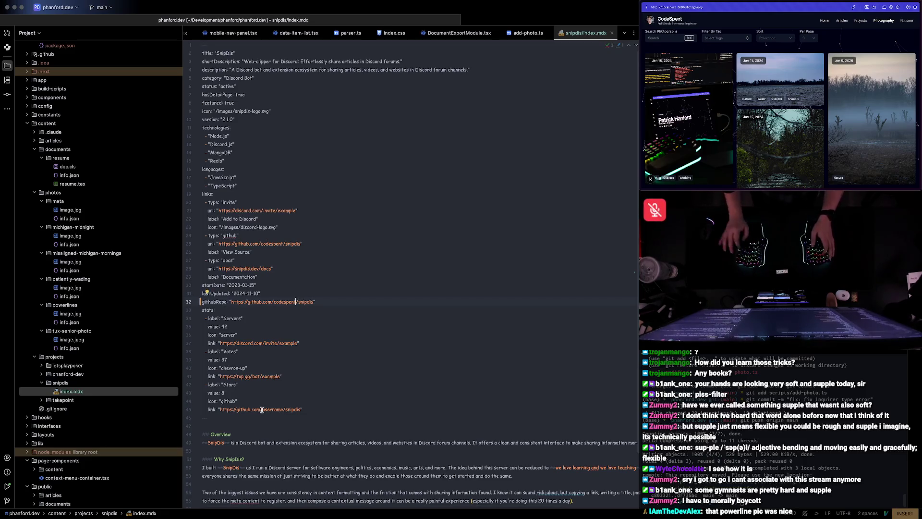
double_click(272, 409)
type("cod")
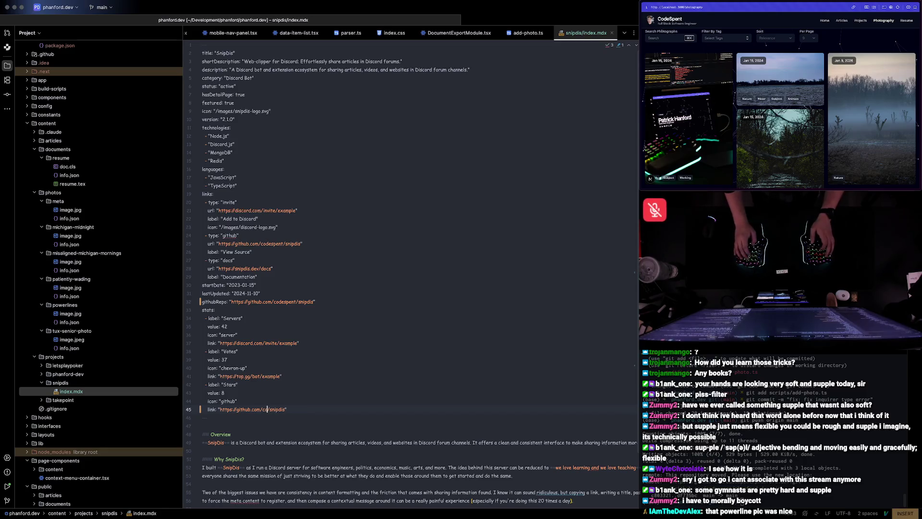
type("espent")
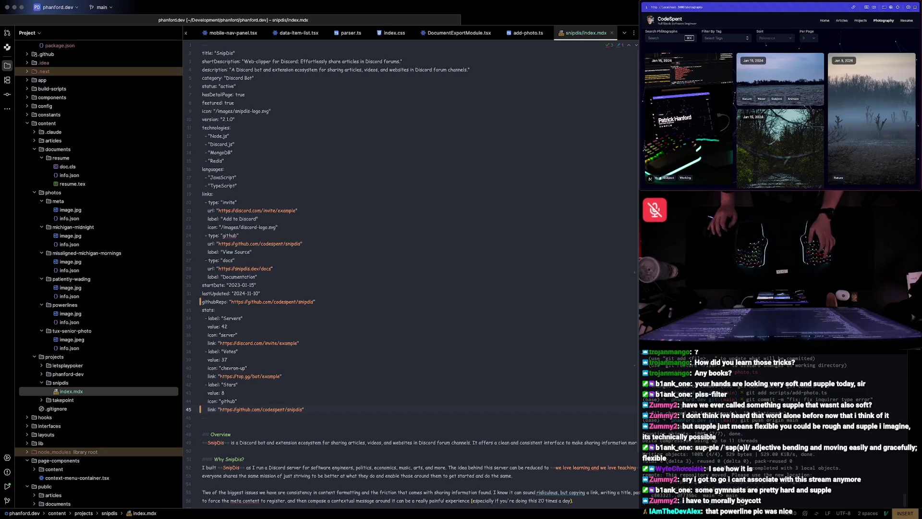
scroll(301, 335, "down", 3)
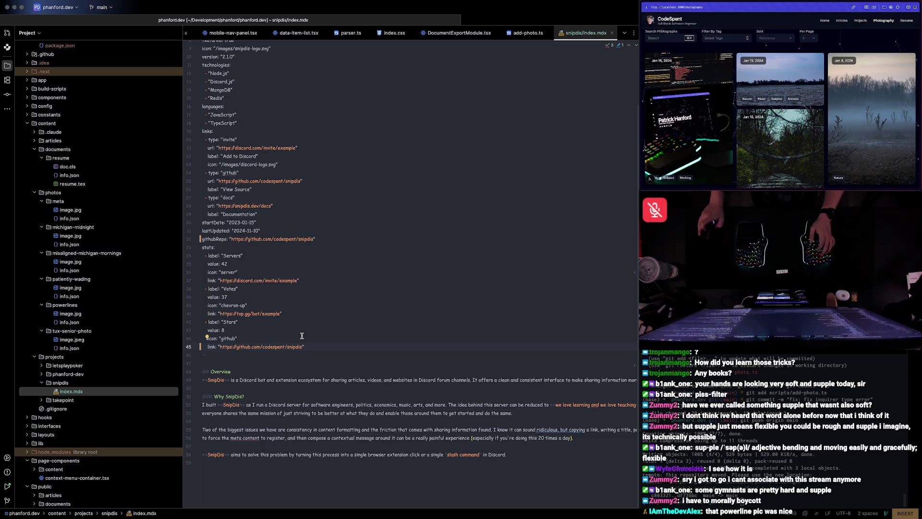
scroll(302, 335, "up", 3)
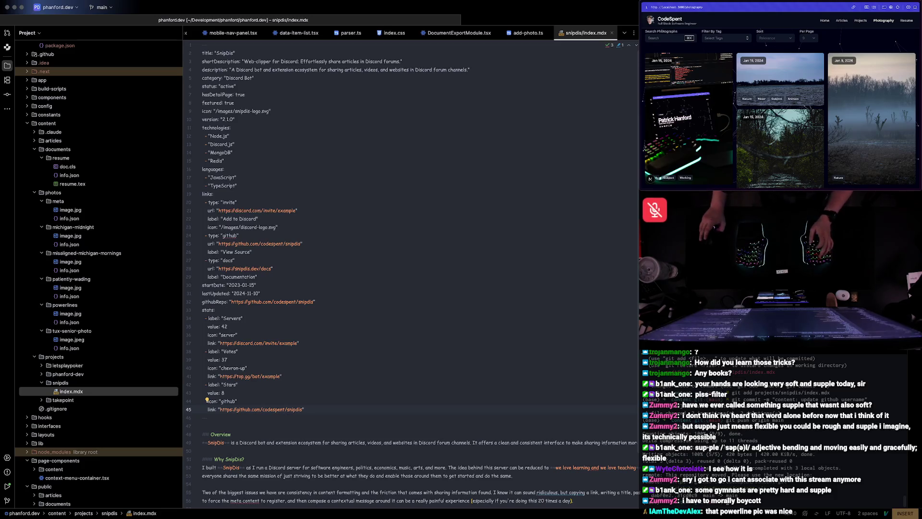
key("super+Tab")
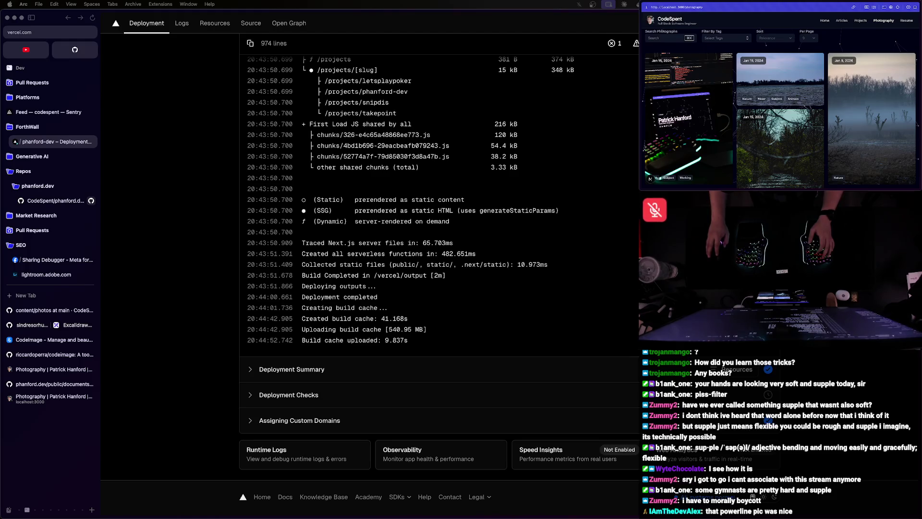
key("ctrl+Right")
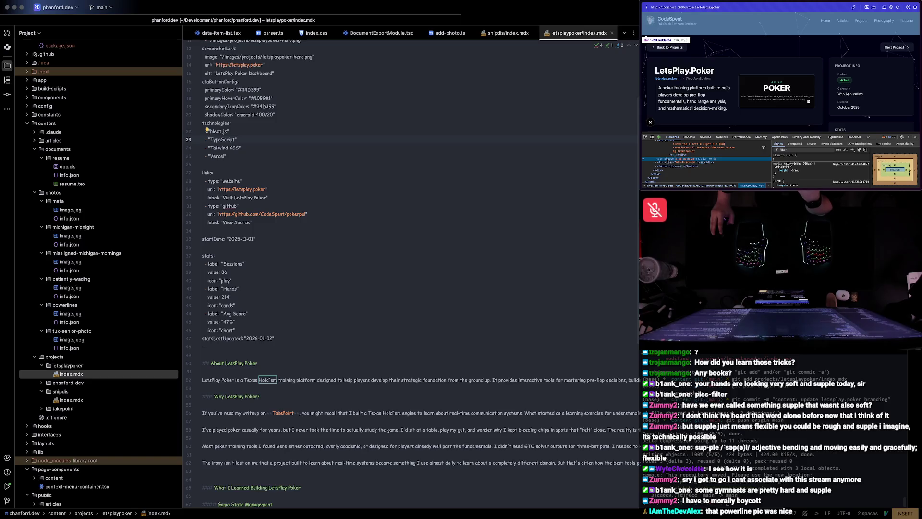
scroll(695, 86, "down", 5)
scroll(732, 110, "down", 1)
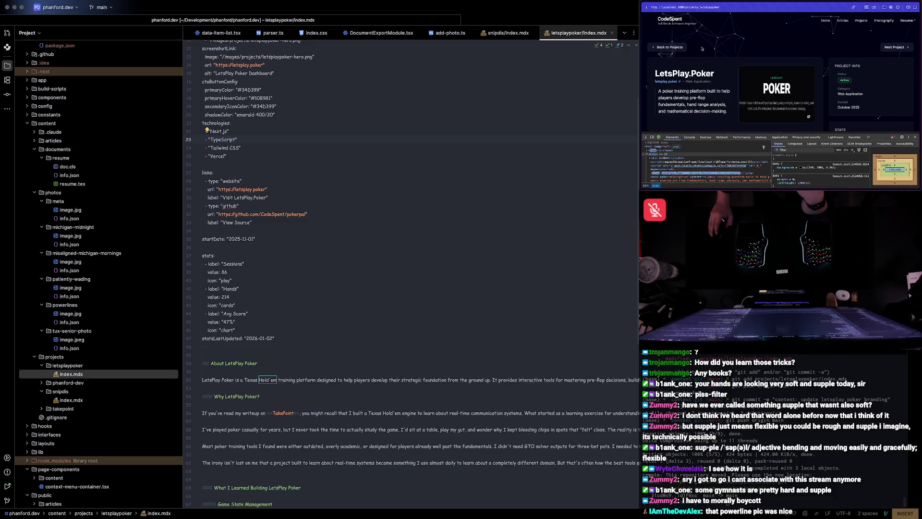
- Inspect the LetsPlay.Poker header div (h-20 md:h-24) with DevTools, close them and refocus index.mdx
key("super+shift+c")
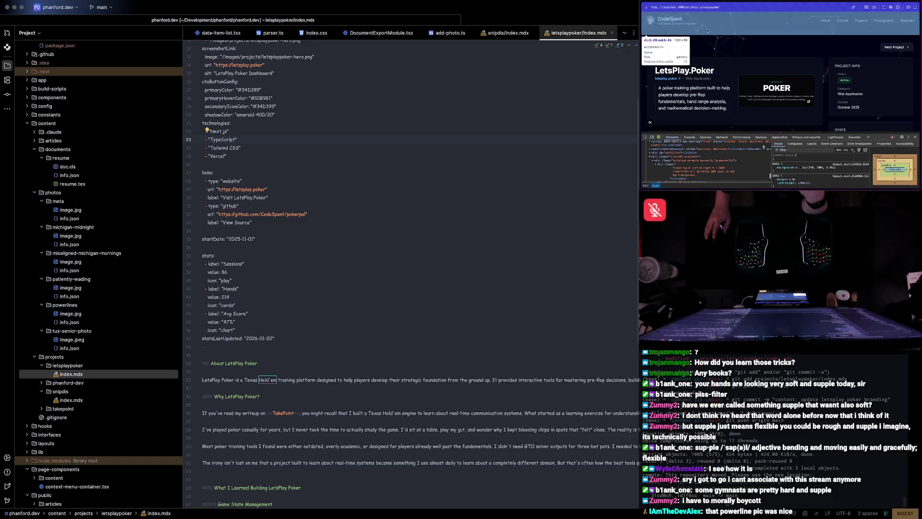
left_click(707, 30)
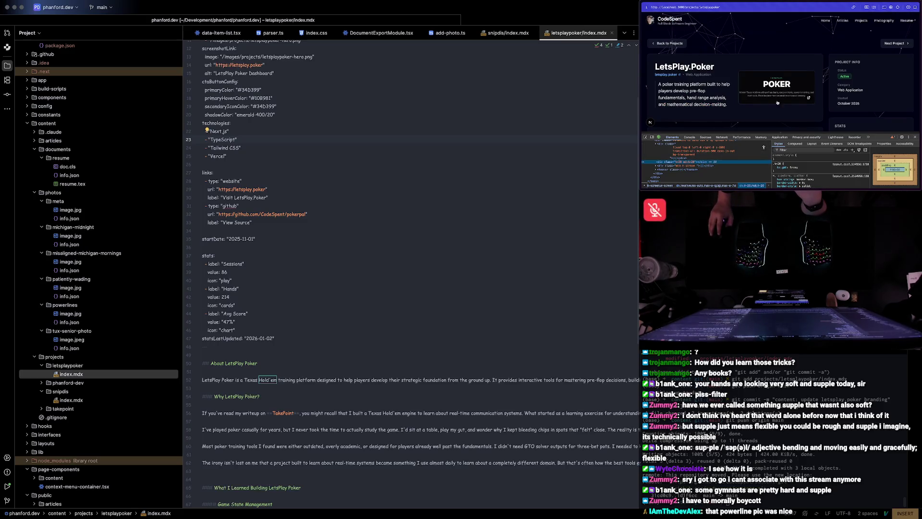
key("super+alt+i")
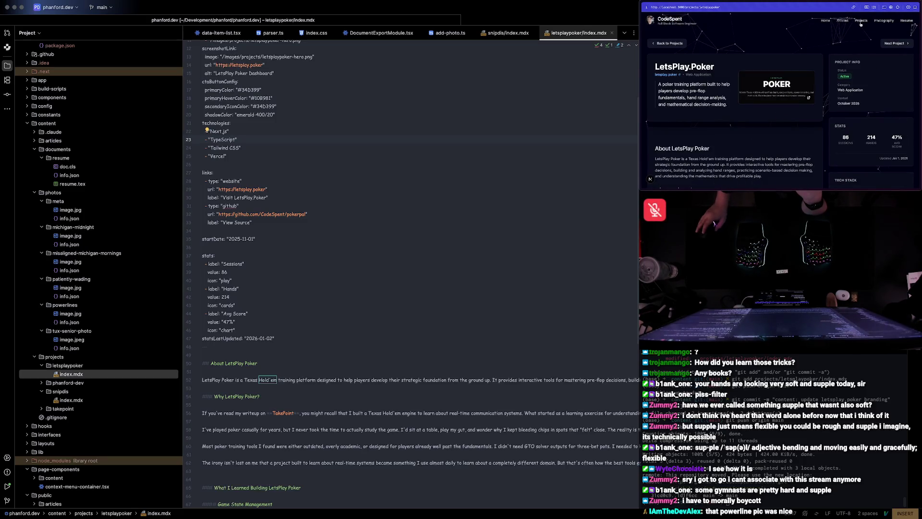
left_click(345, 335)
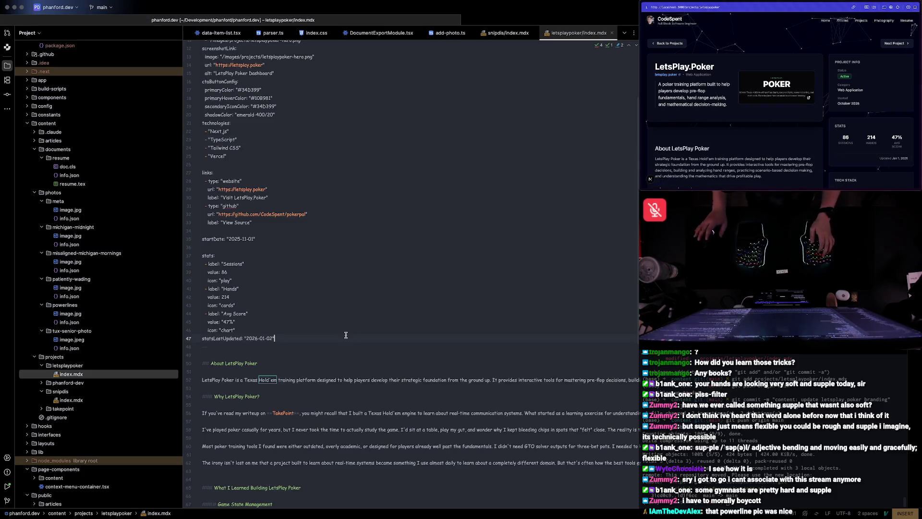
- Search the project for md:h-24, broadening the query to h-24
key("super+shift+f")
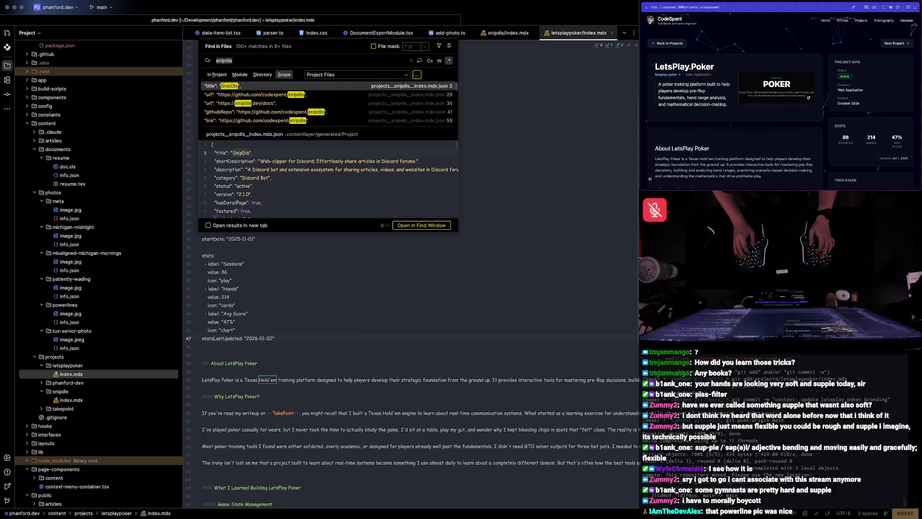
type("md:")
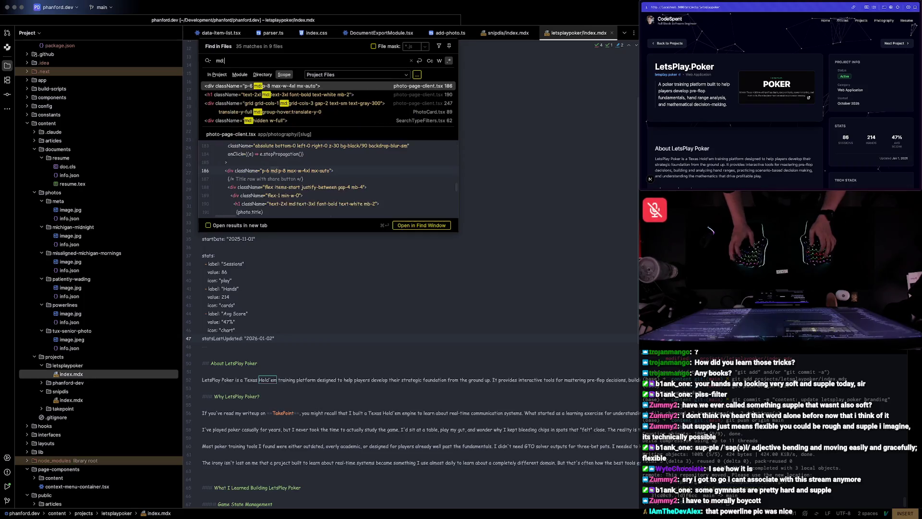
type("h-24")
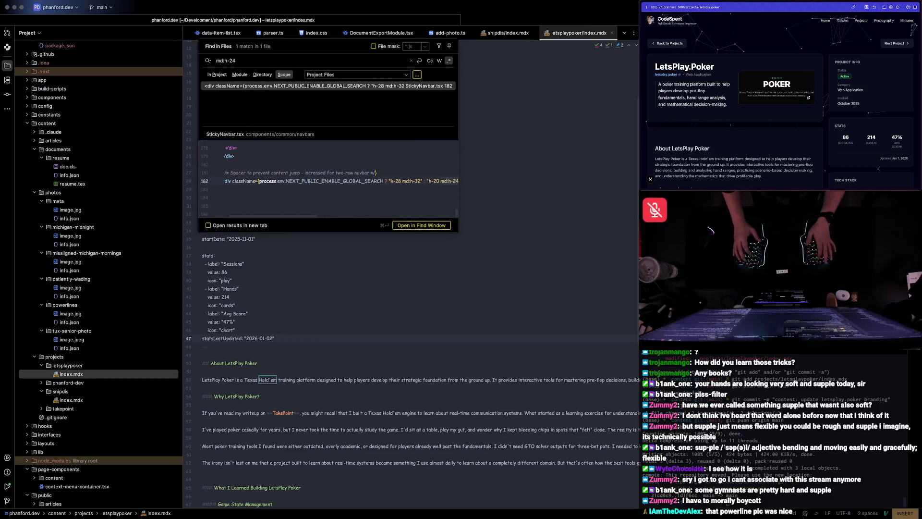
key("ctrl+a")
type("h-24")
key("BackSpace")
key("Escape")
- Find 'Stick' with Search Everywhere and open StickyNavbar.tsx
key("shift")
key("shift")
type("snipdis")
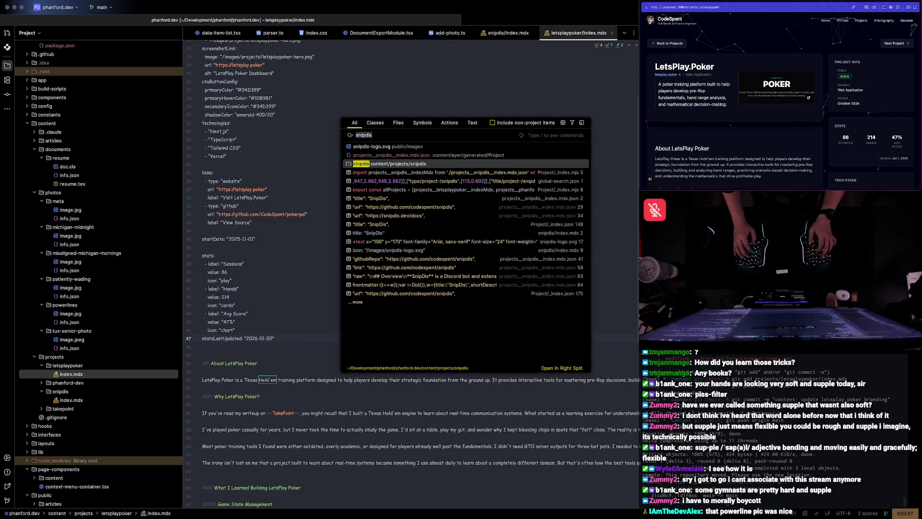
key("ctrl+a")
type("Stick")
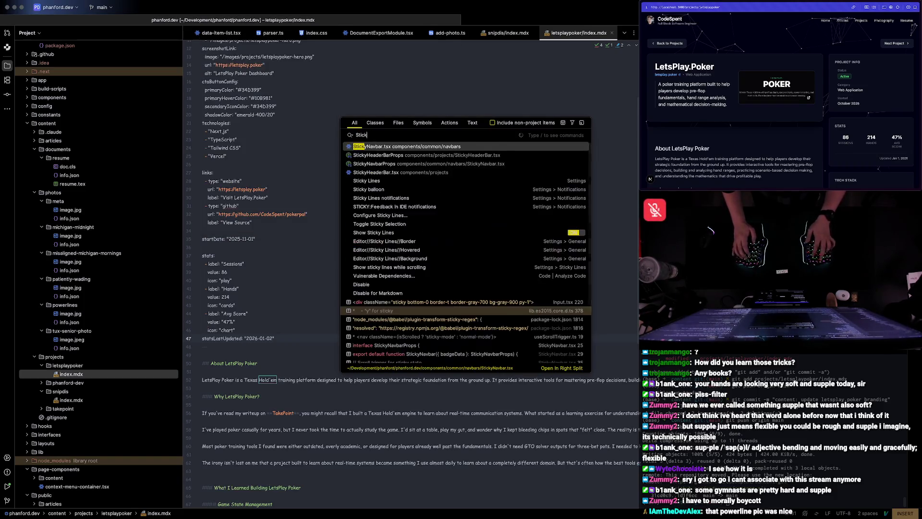
key("Return")
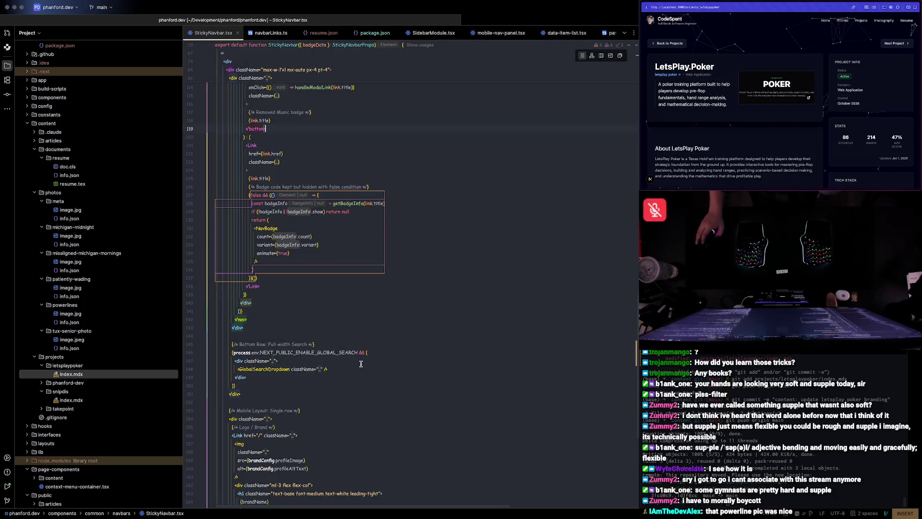
scroll(360, 361, "up", 15)
scroll(338, 346, "up", 15)
scroll(323, 335, "down", 5)
scroll(324, 337, "down", 5)
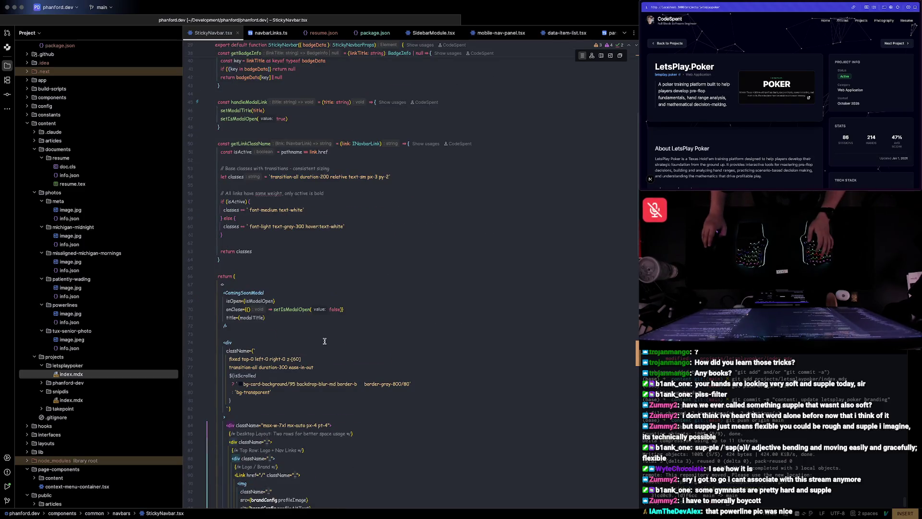
- Find h-24 on line 182 of StickyNavbar.tsx and delete md:h-24, leaving h-20
key("super+f")
type("h-")
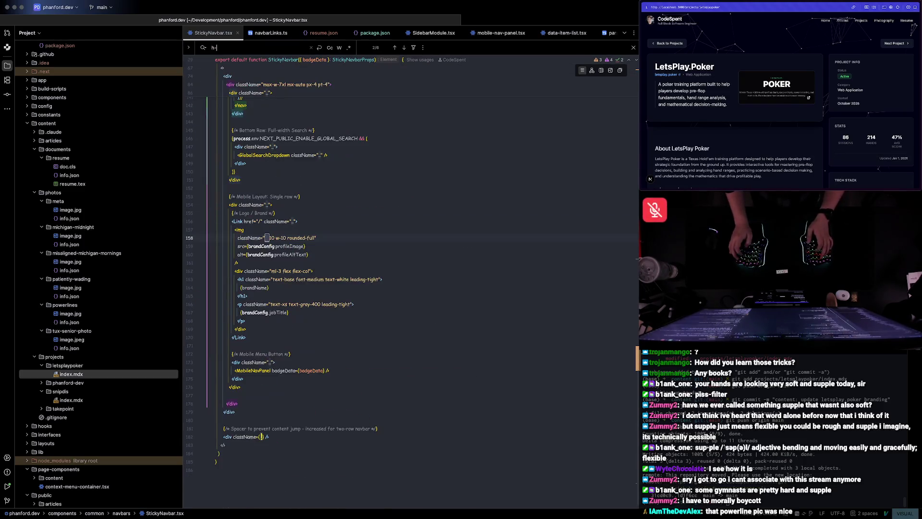
type("24")
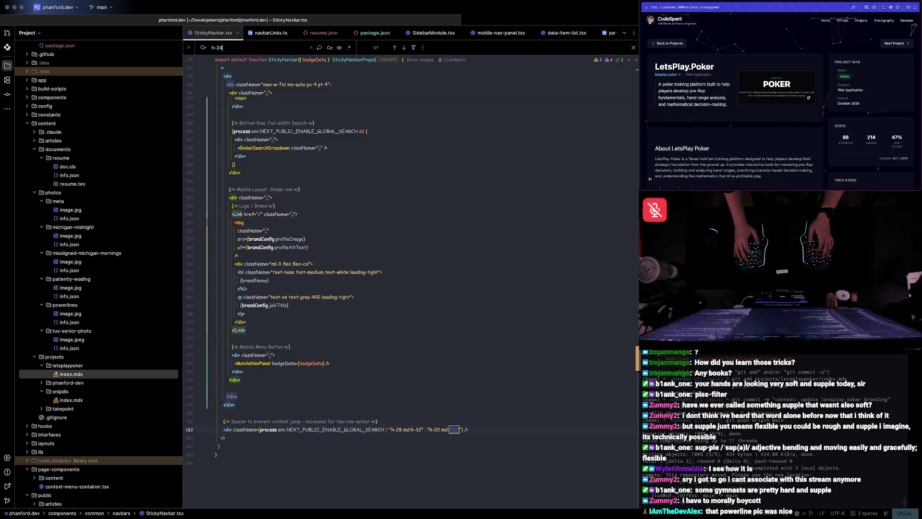
key("Return")
key("Escape")
key("a")
key("BackSpace")
key("BackSpace")
key("BackSpace")
key("BackSpace")
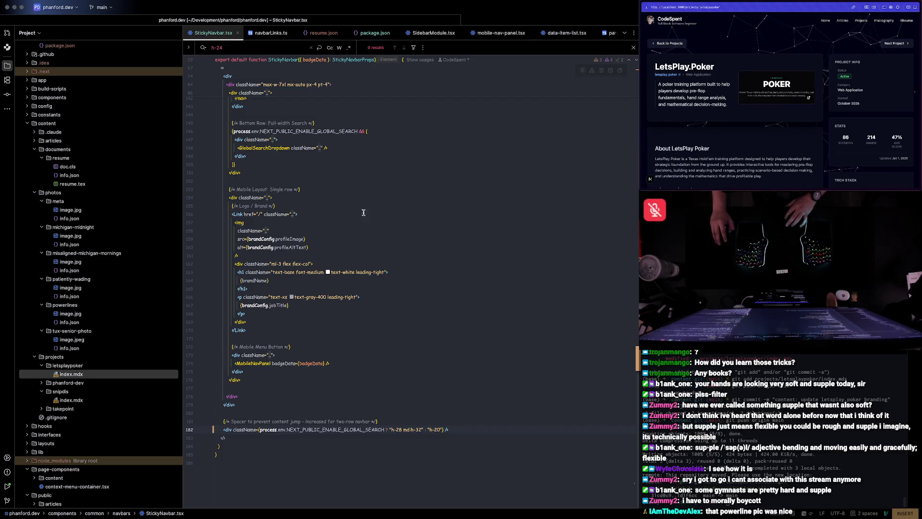
- Refocus StickyNavbar.tsx after the closing nav tag and switch to extract-photo-metadata.js
left_click(403, 239)
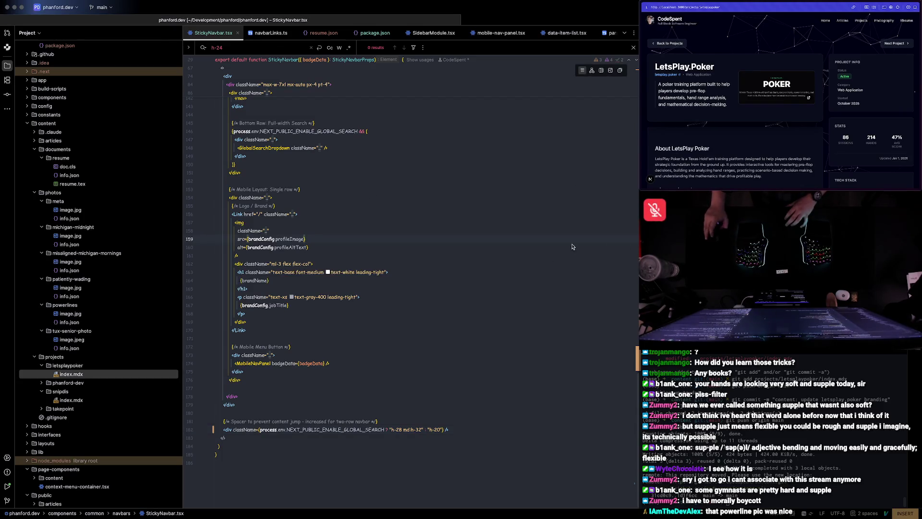
scroll(509, 287, "up", 5)
left_click(489, 243)
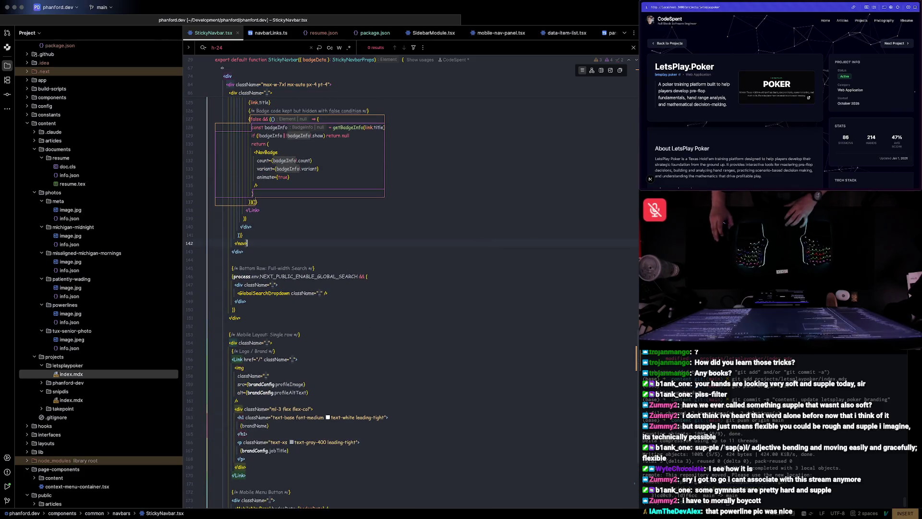
key("ctrl+Tab")
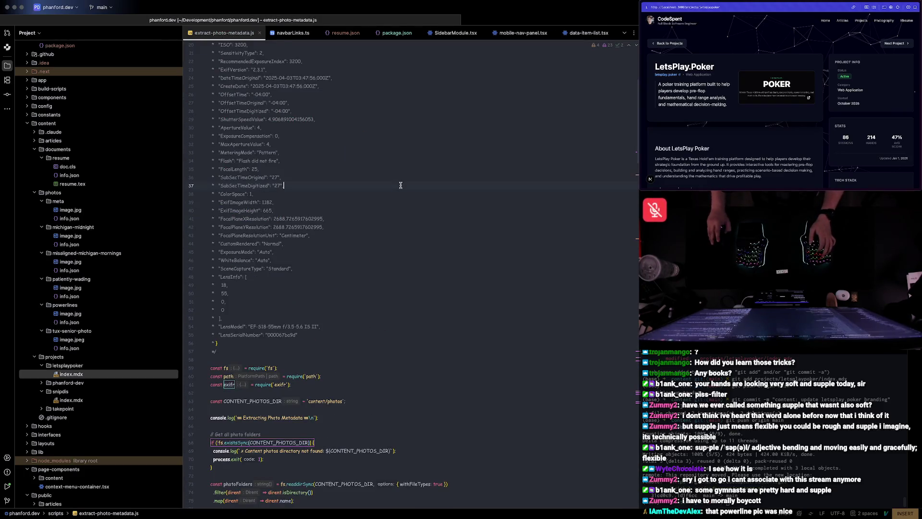
- Browse the Blog, Photos and Resume pages in the local site preview
key("ctrl+grave")
key("ctrl+grave")
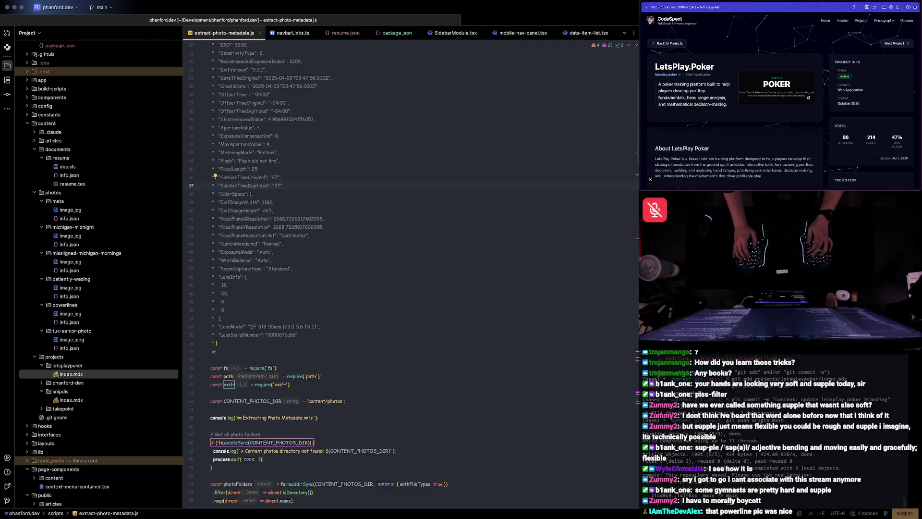
scroll(805, 53, "down", 1)
scroll(805, 52, "up", 1)
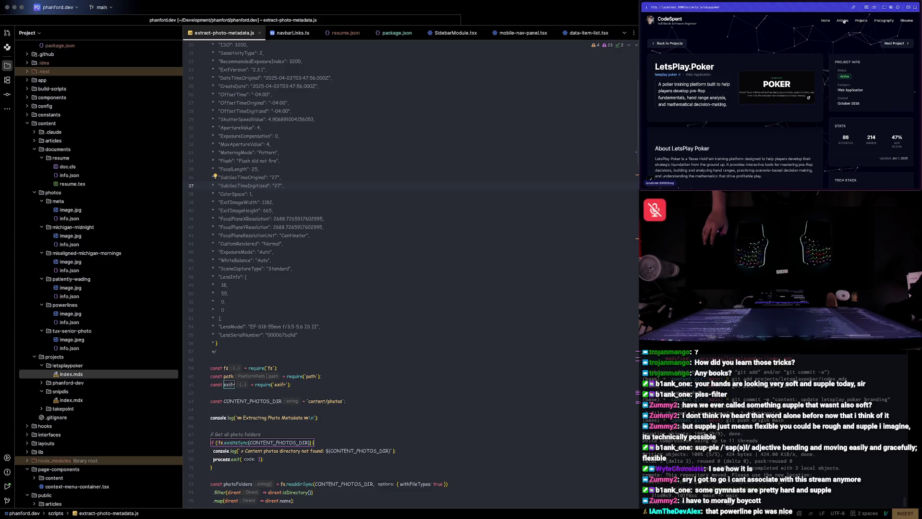
left_click(842, 21)
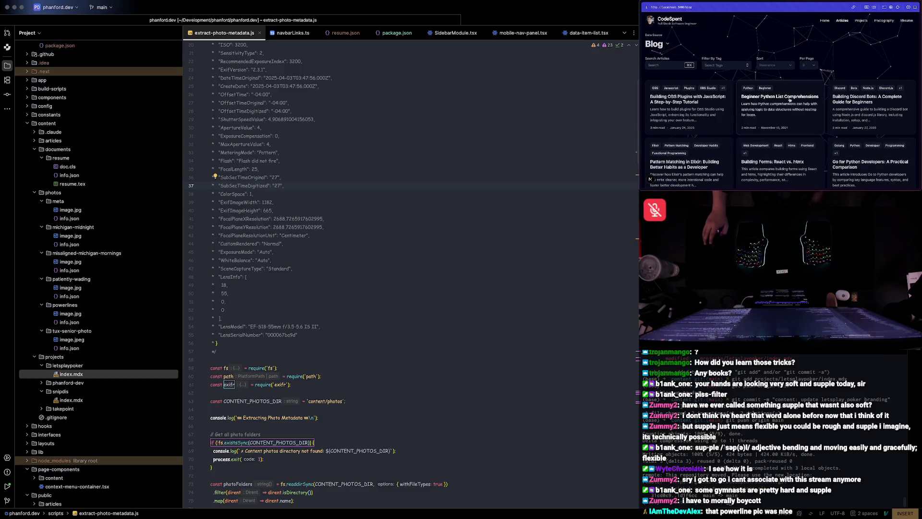
left_click(880, 22)
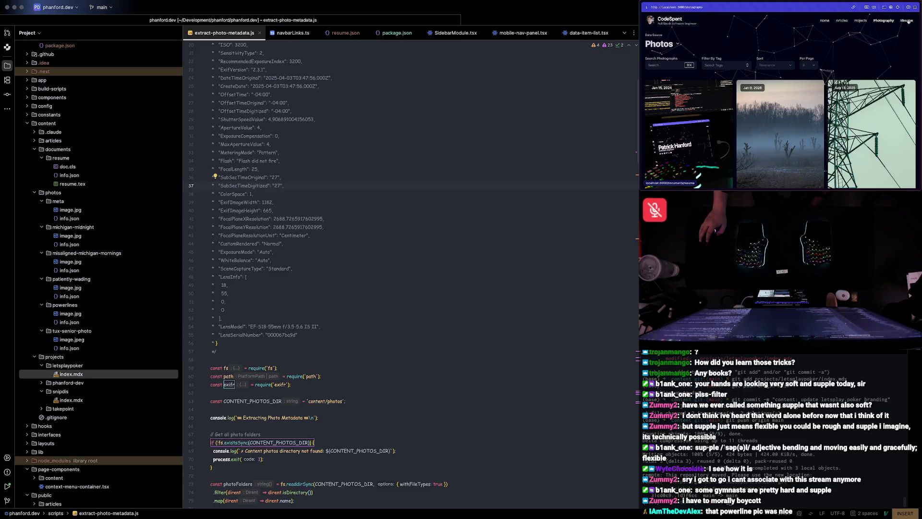
left_click(909, 21)
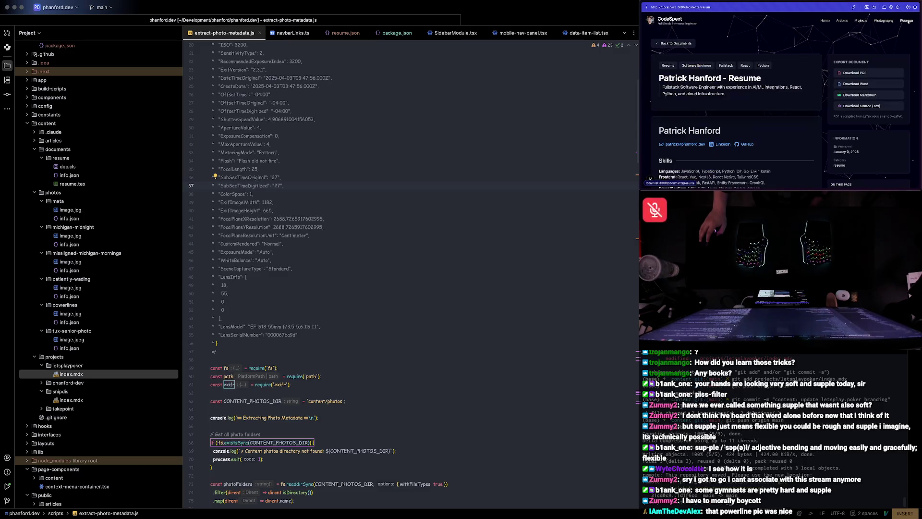
scroll(828, 51, "down", 1)
scroll(722, 57, "up", 1)
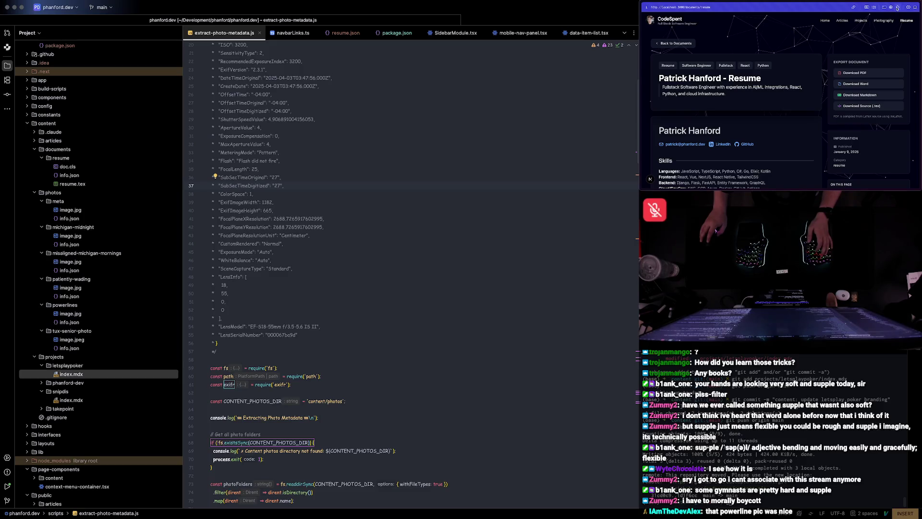
- Inspect the resume header and Software Engineer tag with developer tools
key("ctrl+shift+c")
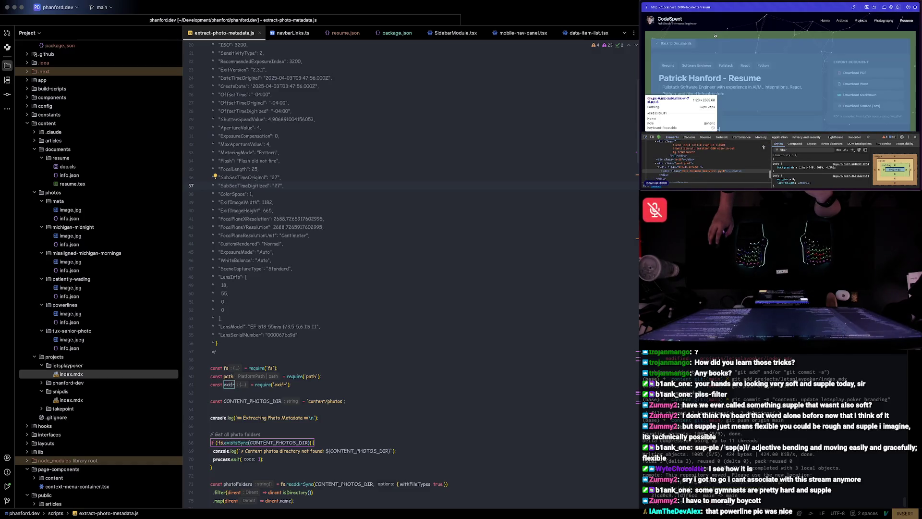
left_click(716, 35)
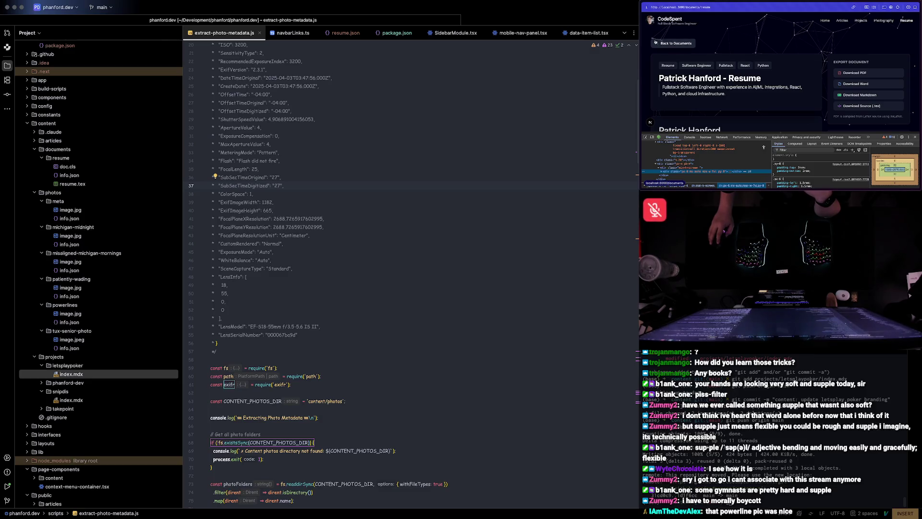
key("ctrl+shift+c")
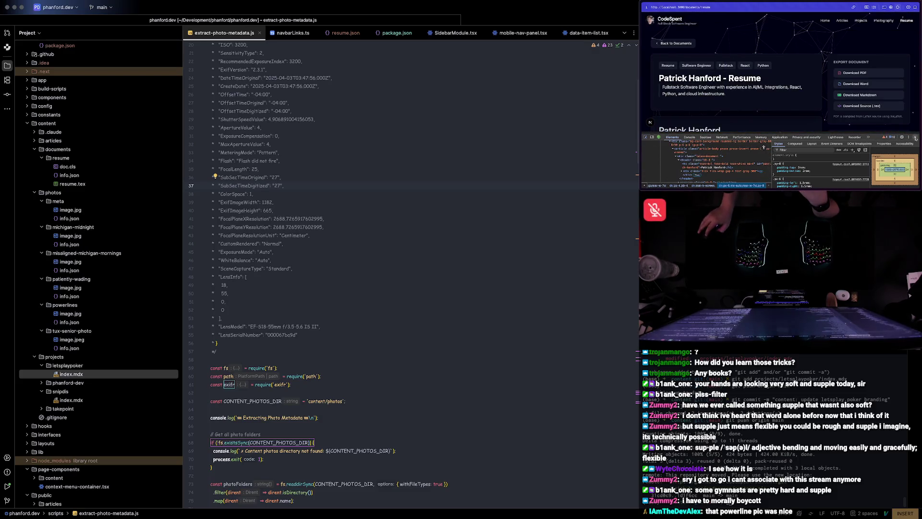
- Return to the photo metadata script at line 47, then bring the Vercel deployment page forward
key("super+alt+i")
left_click(321, 269)
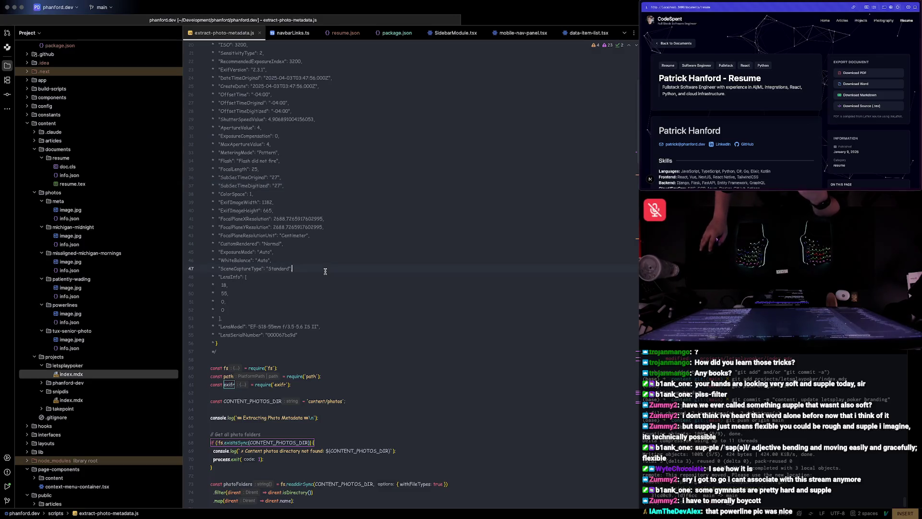
key("super+Tab")
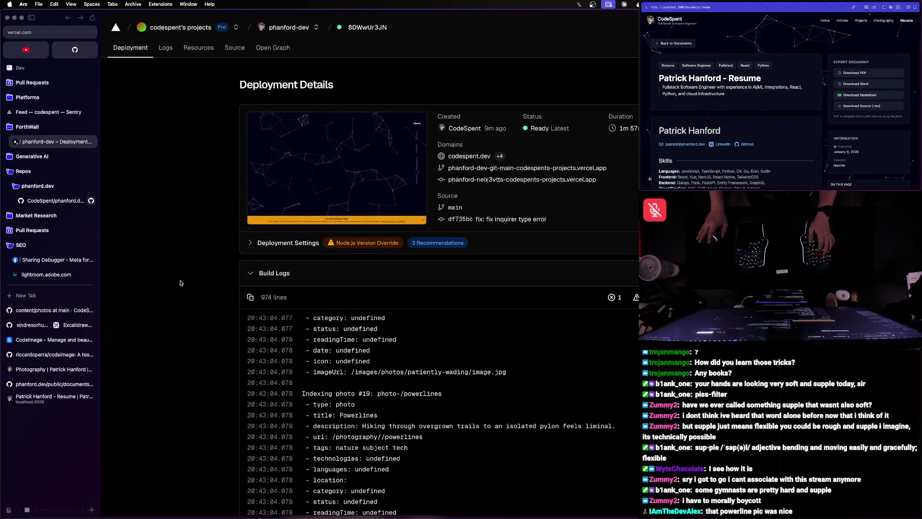
- Load the local site at localhost:3000 in a new Arc tab
key("super+t")
type("localhost")
key("Return")
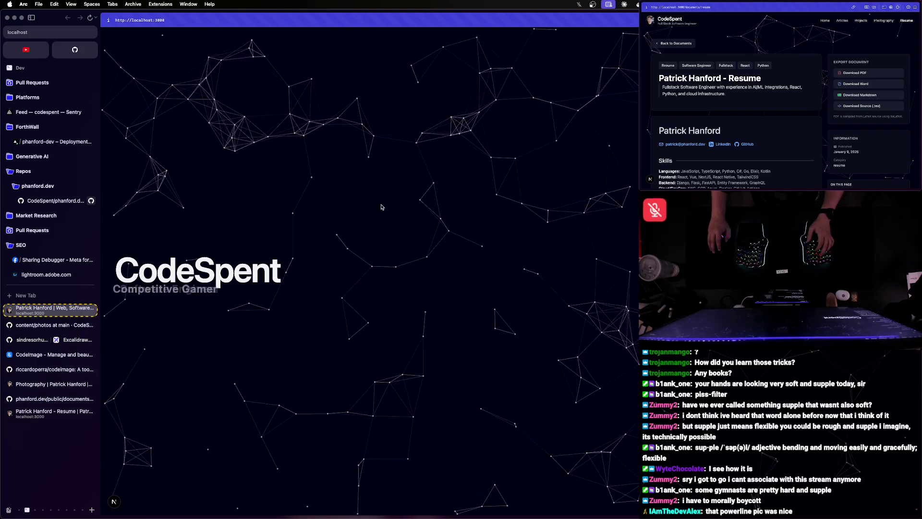
- Go to the local Resume document and inspect its page container with developer tools, enabling device emulation
left_click(156, 289)
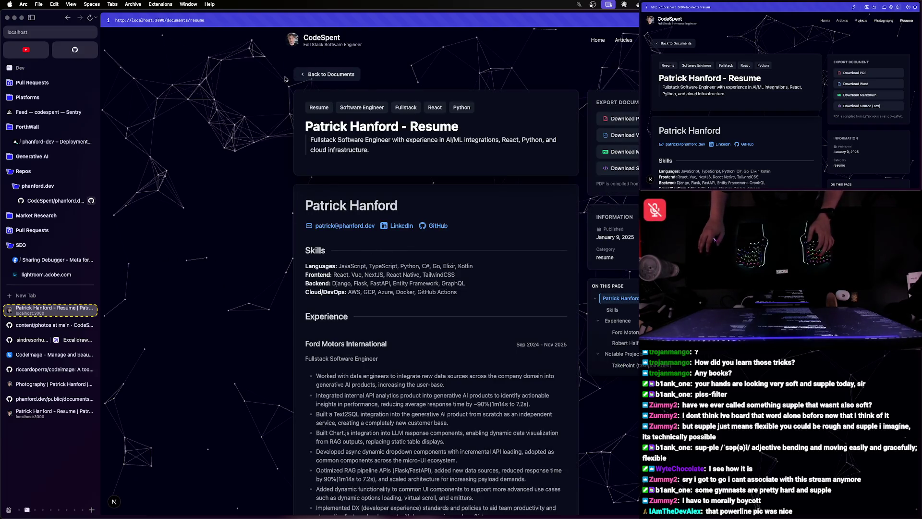
right_click(288, 54)
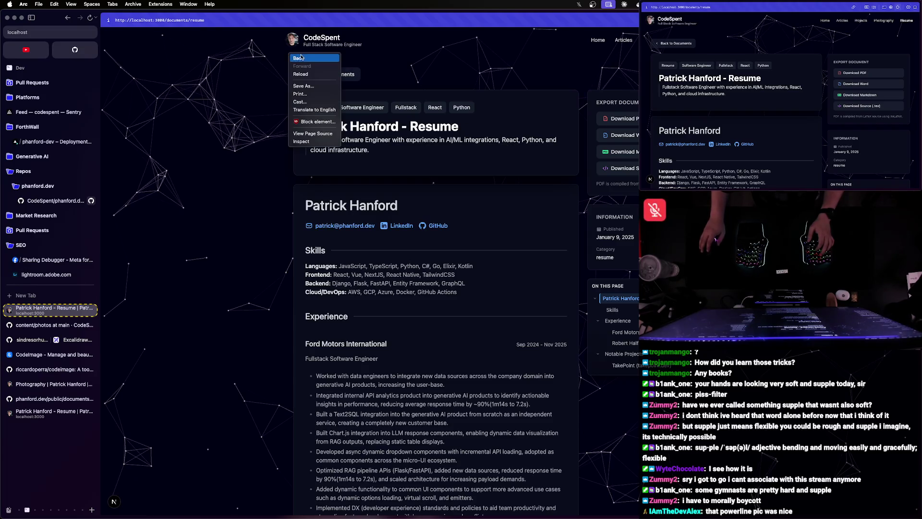
left_click(233, 150)
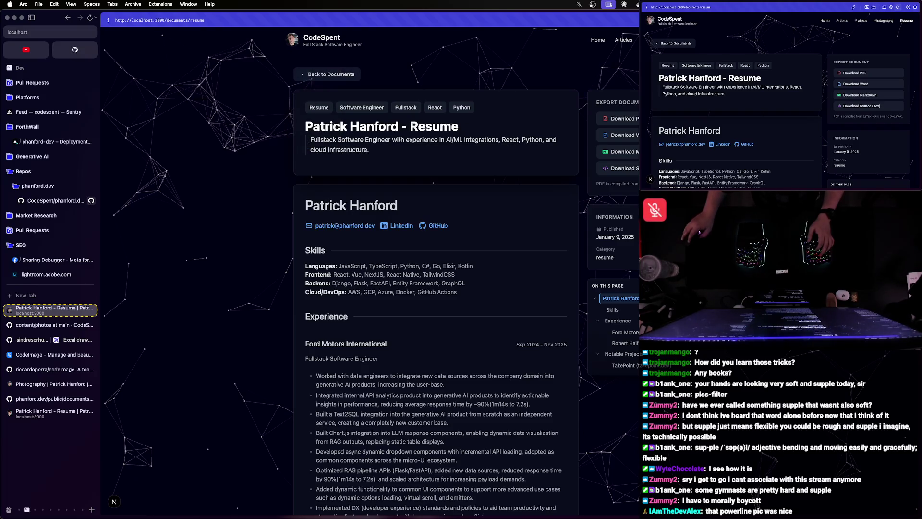
key("super+shift+c")
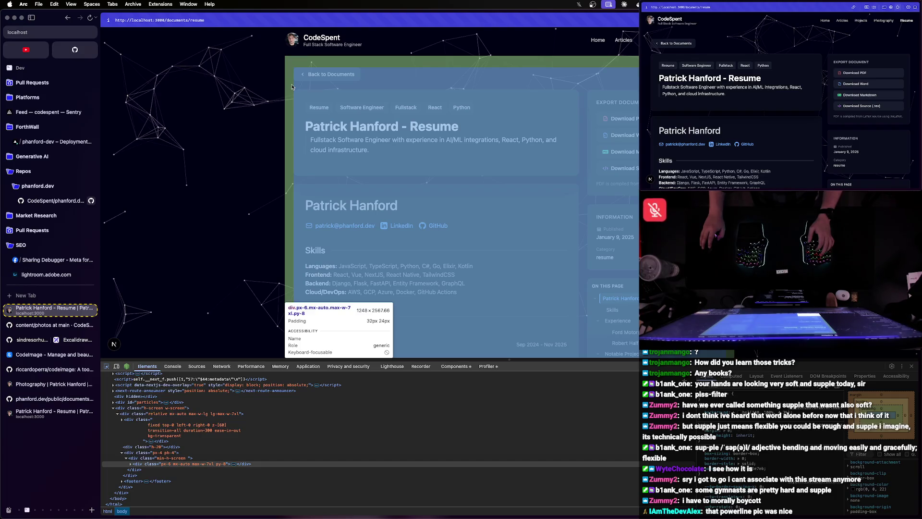
left_click(117, 366)
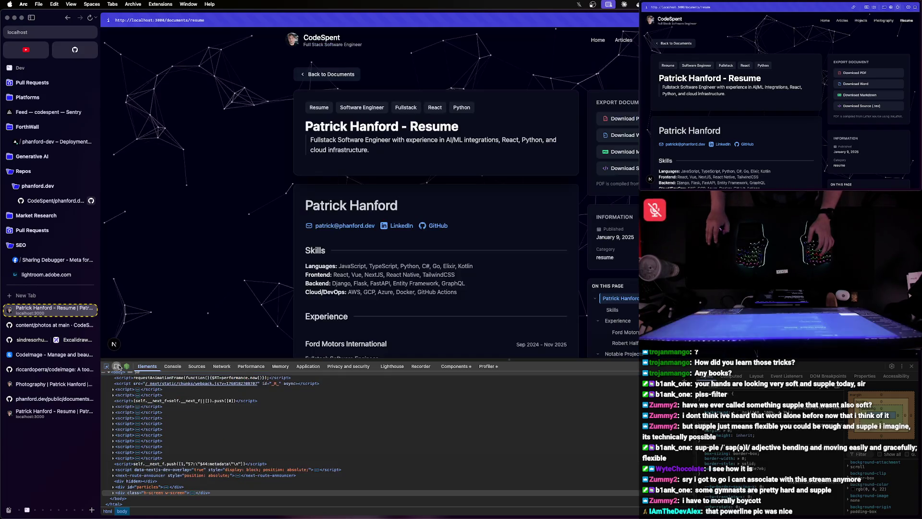
- Emulate the resume page on an iPhone 12 Pro at 150% zoom
left_click(416, 32)
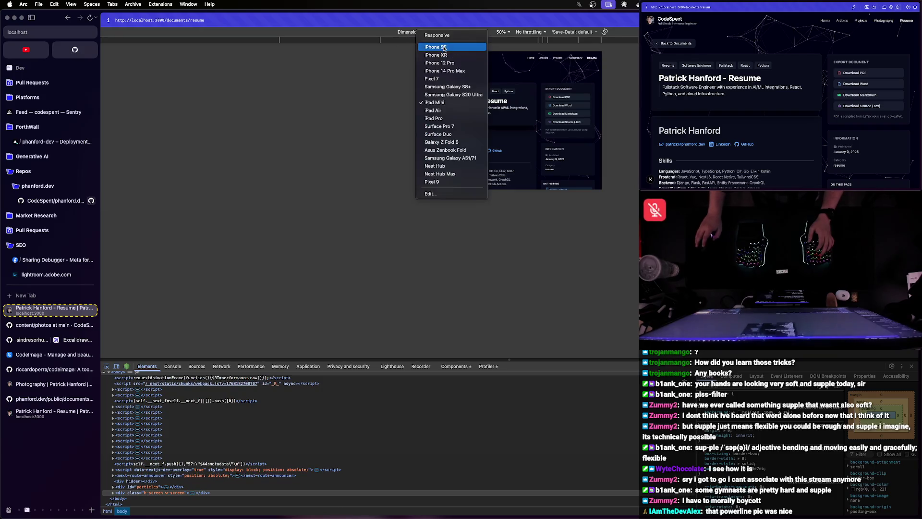
key("Escape")
left_click(435, 68)
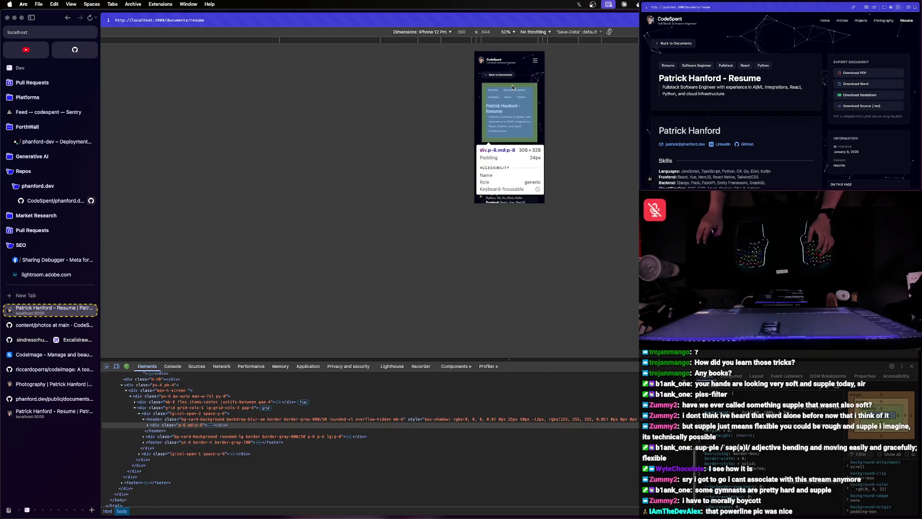
left_click(506, 33)
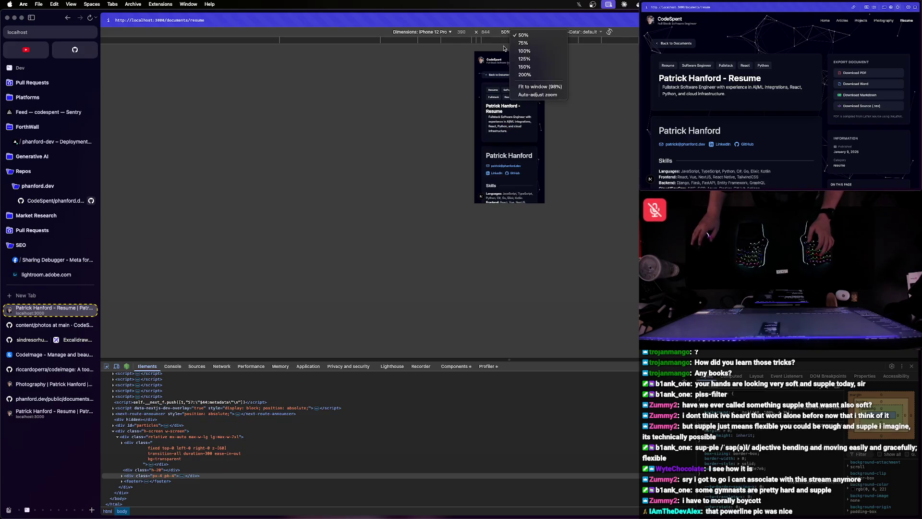
left_click(525, 66)
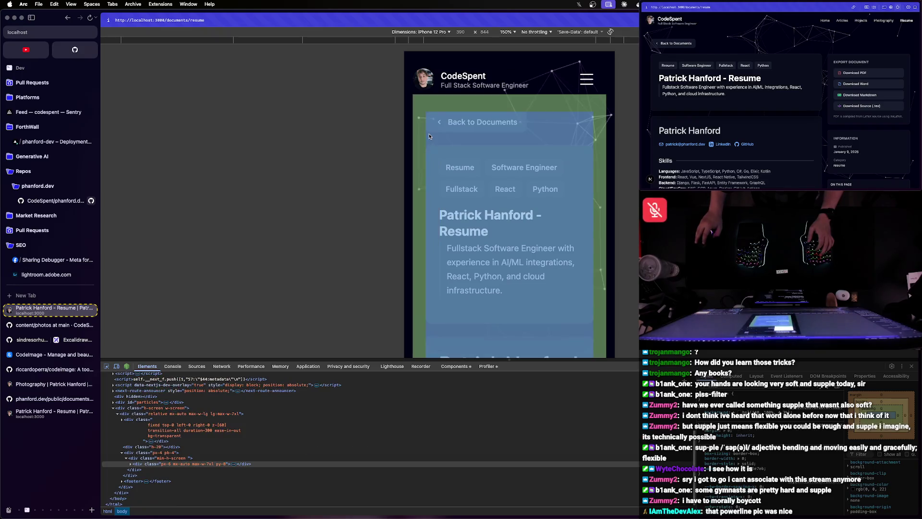
- Remove the px-6 class from the page's main container and close developer tools
left_click(430, 136)
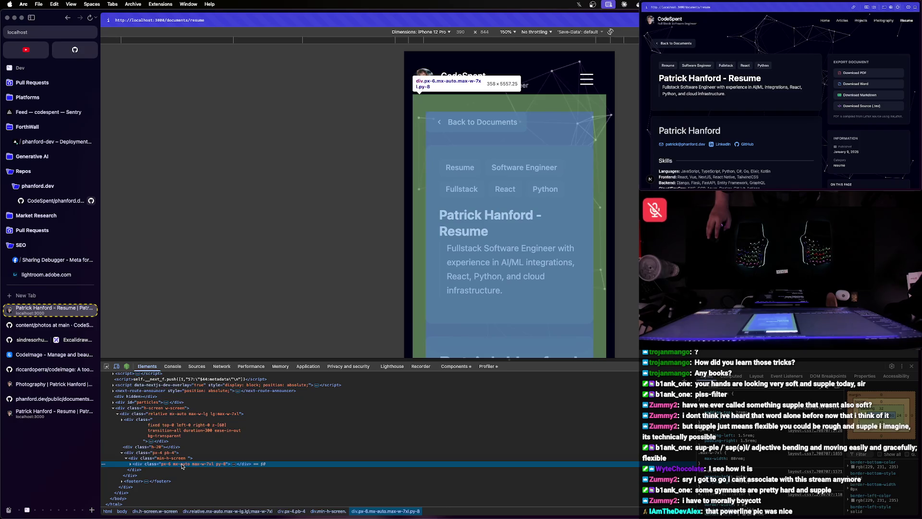
key("Right")
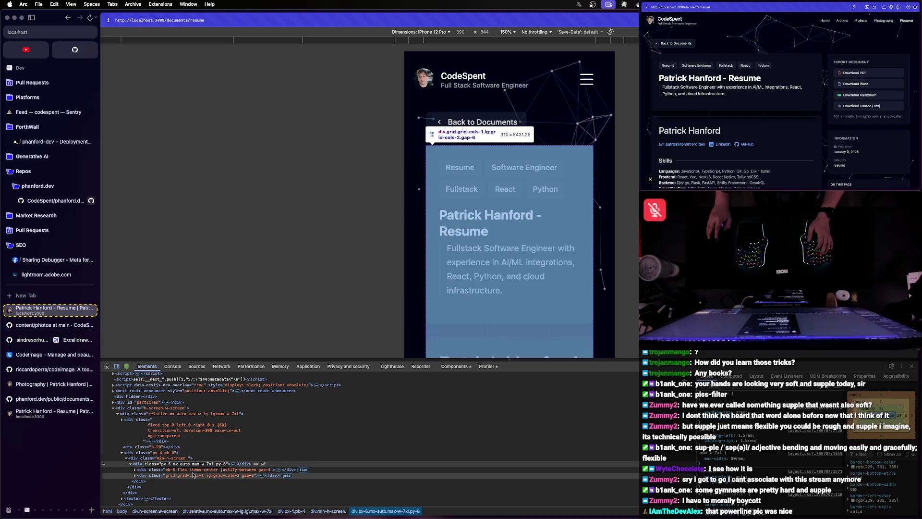
double_click(180, 463)
key("Home")
key("Delete")
key("Delete")
key("Delete")
key("Return")
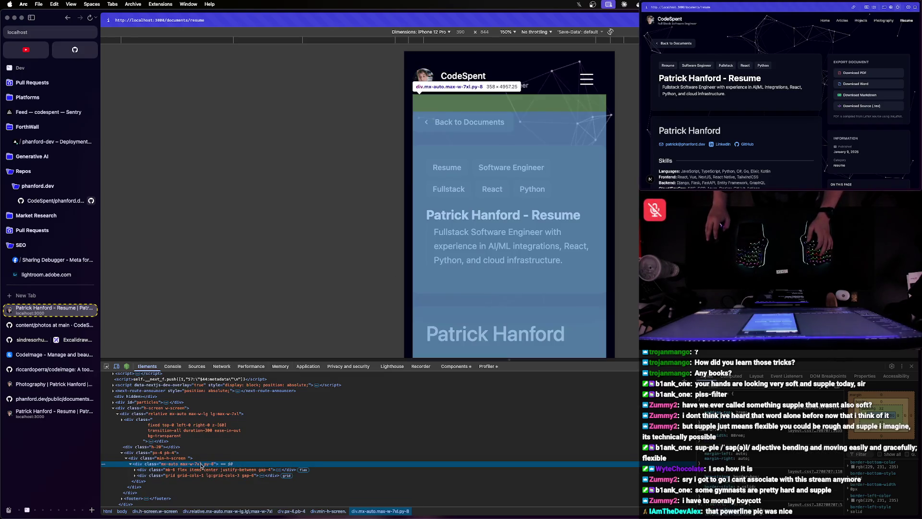
key("super+alt+i")
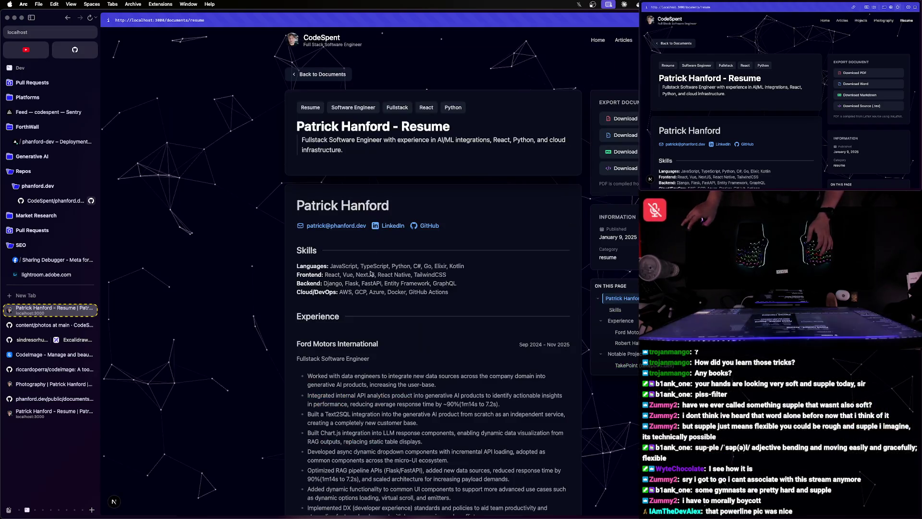
scroll(420, 308, "down", 10)
scroll(421, 308, "down", 5)
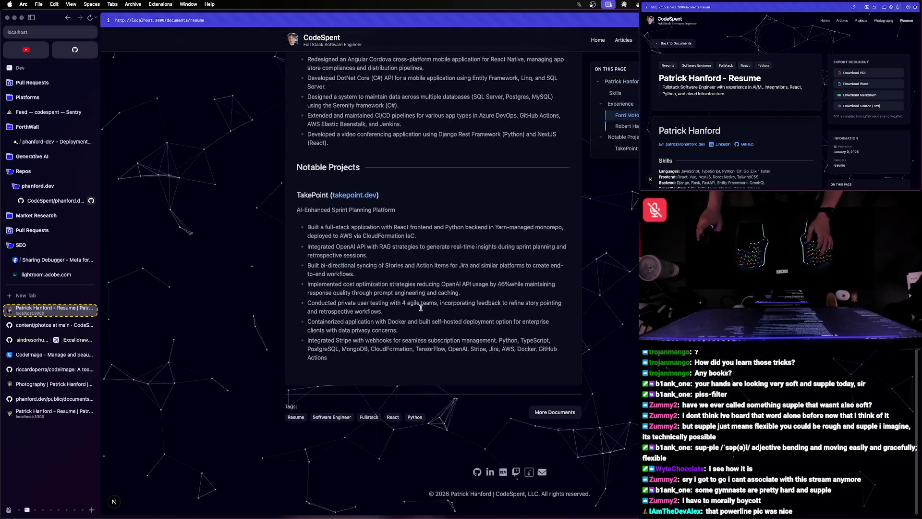
scroll(420, 308, "up", 15)
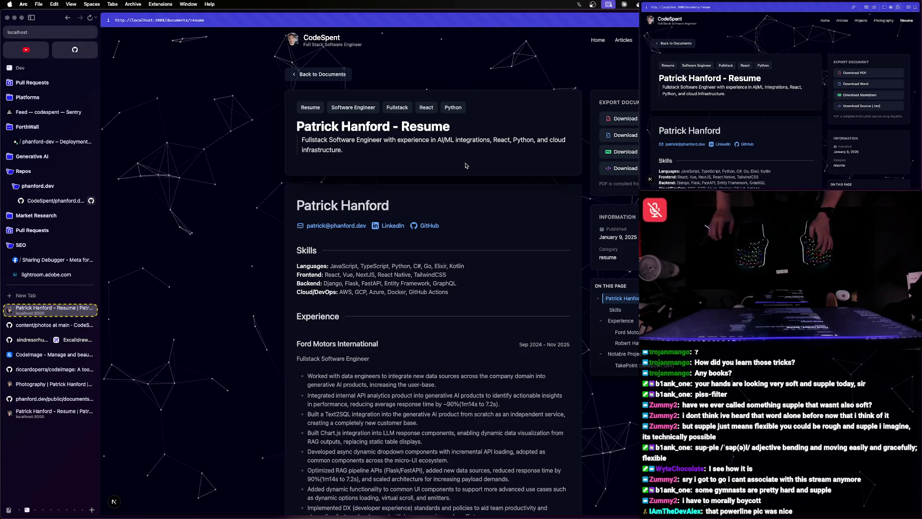
- Visit the Blog, Projects and LetsPlay.Poker pages, glance at WebStorm, then reopen developer tools in mobile emulation
left_click(623, 40)
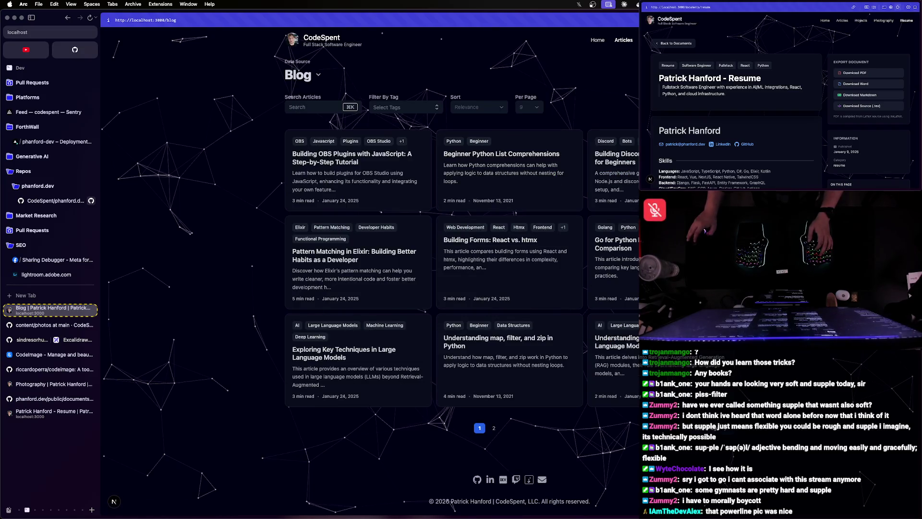
left_click(314, 88)
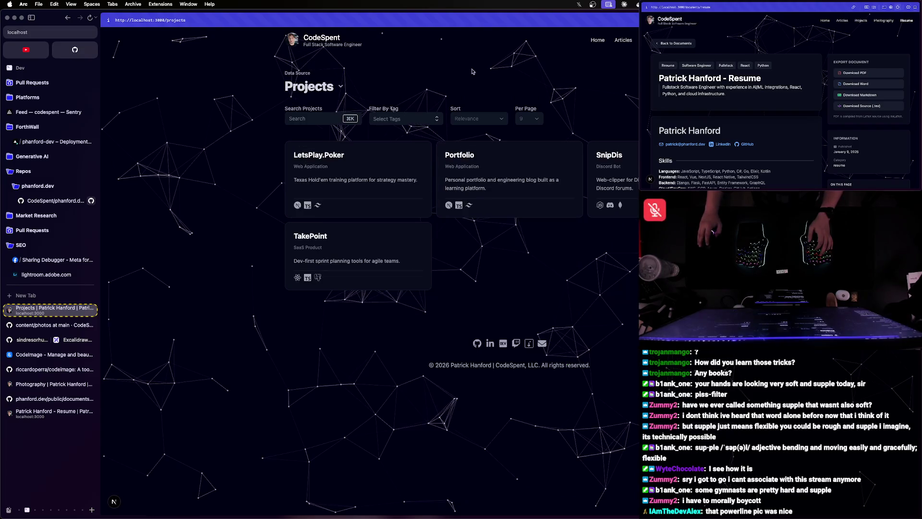
left_click(357, 158)
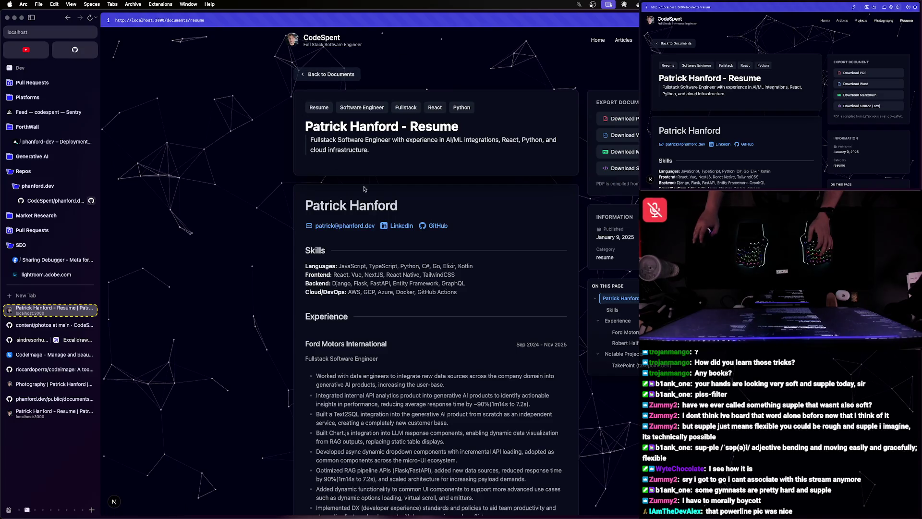
key("ctrl+Right")
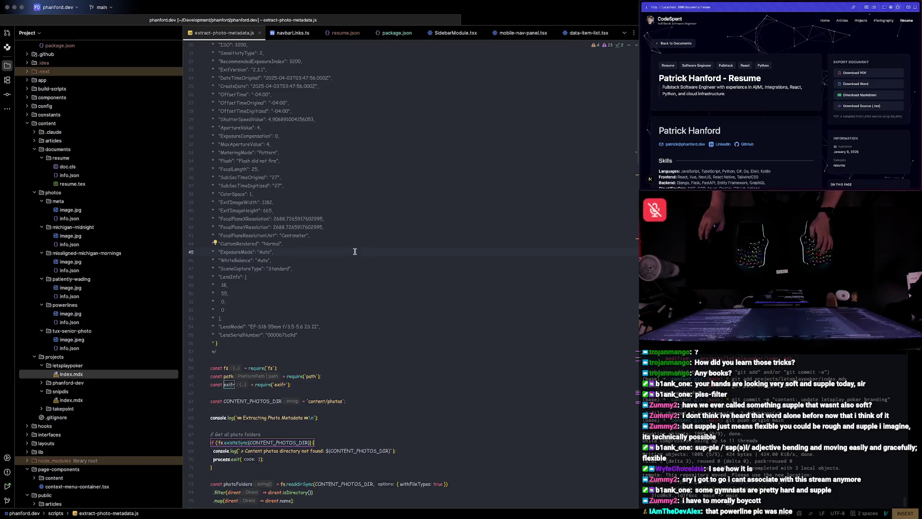
key("ctrl+Left")
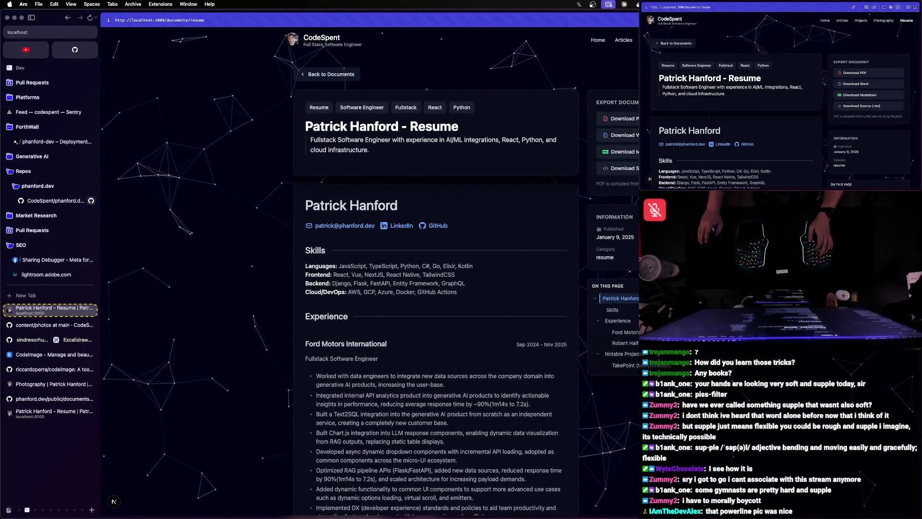
key("super+alt+i")
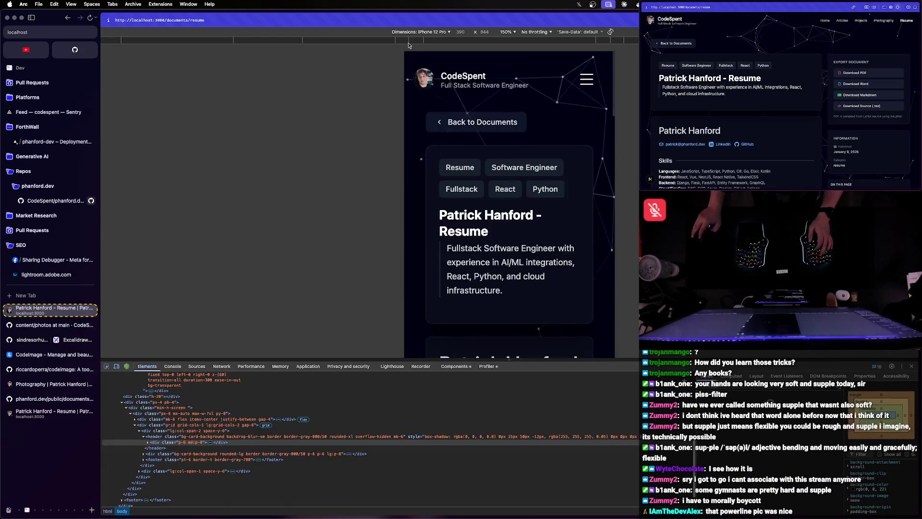
- Keep iPhone 12 Pro emulation and open the Beginner Python List Comprehensions article via the mobile menu
left_click(420, 31)
left_click(424, 139)
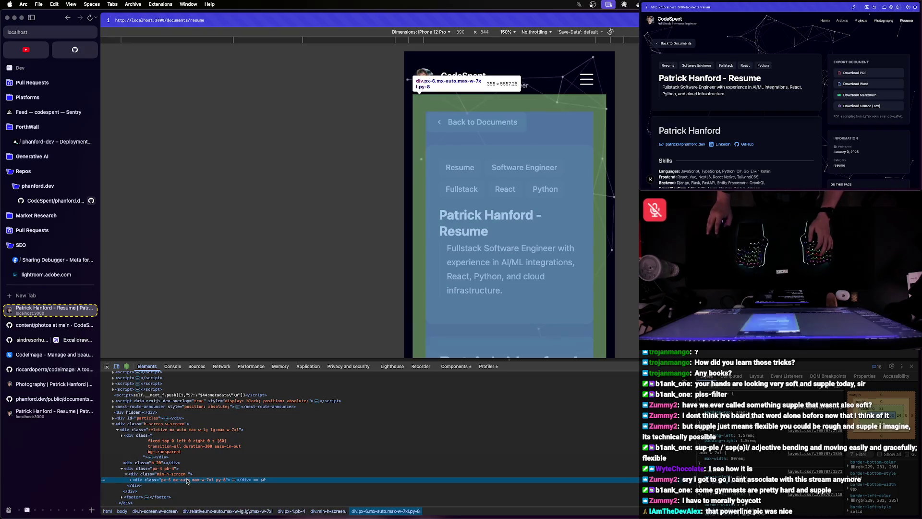
left_click(130, 480)
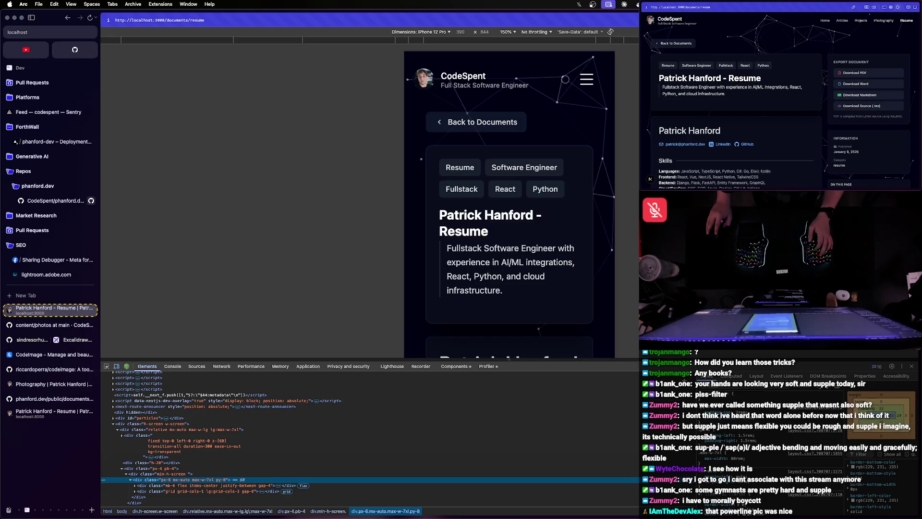
left_click(587, 80)
left_click(452, 142)
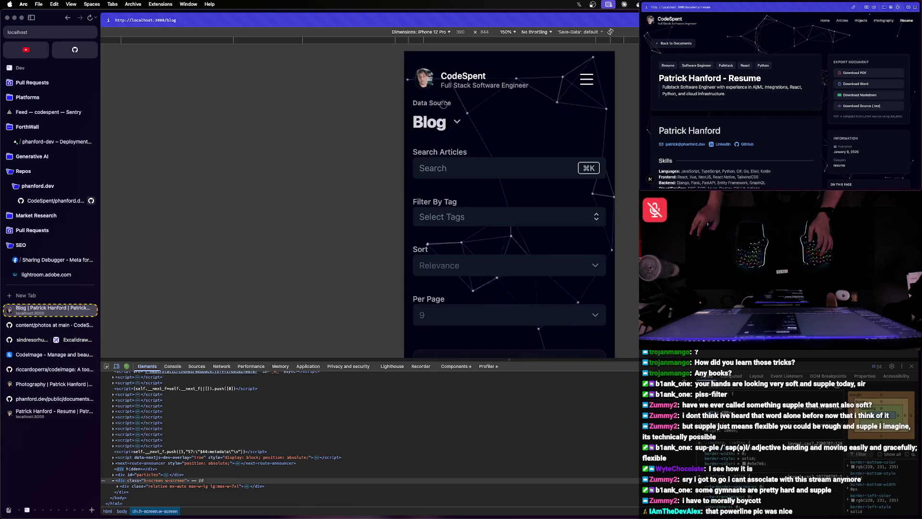
scroll(468, 230, "down", 5)
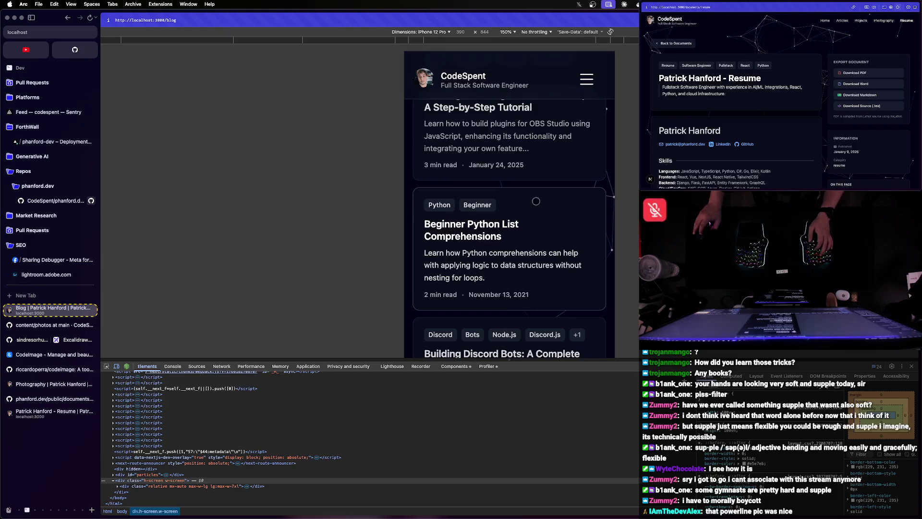
left_click(509, 226)
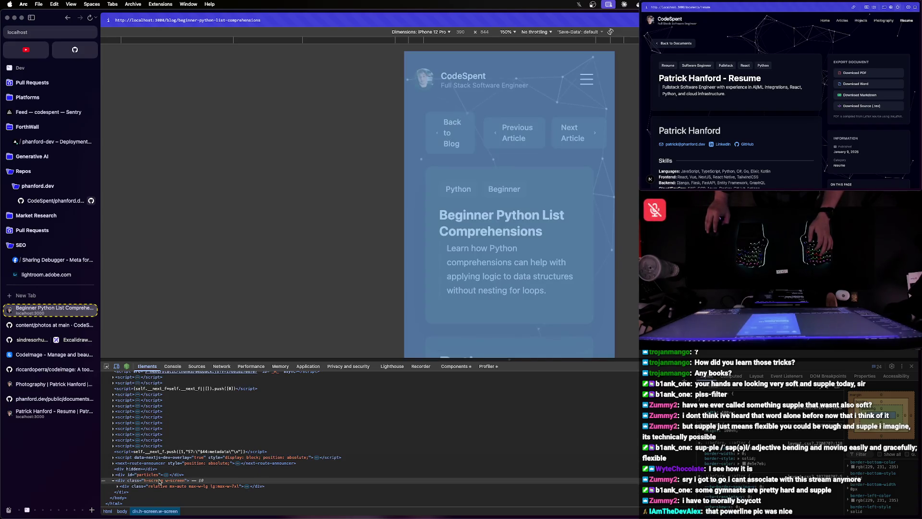
- Inspect the article's px-6 mx-auto content container, toggle the mobile nav overlay, and bring WebStorm forward
left_click(119, 486)
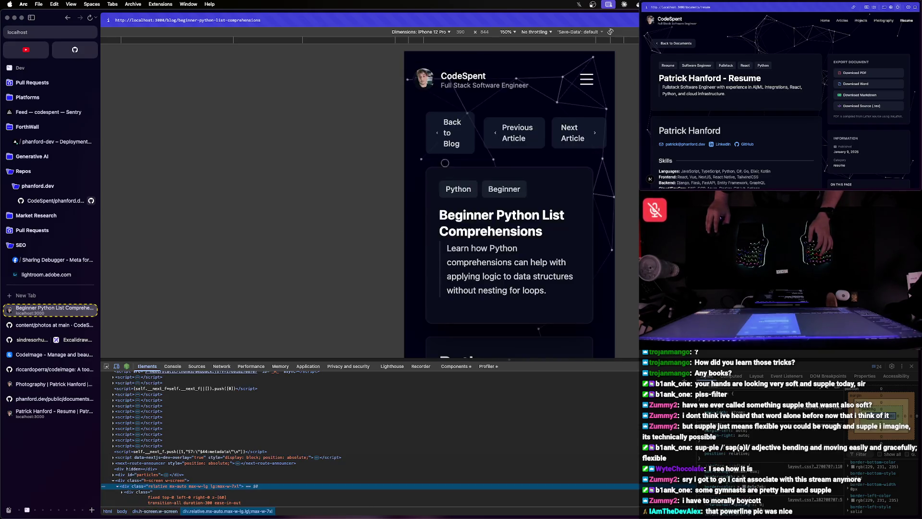
right_click(429, 160)
left_click(442, 248)
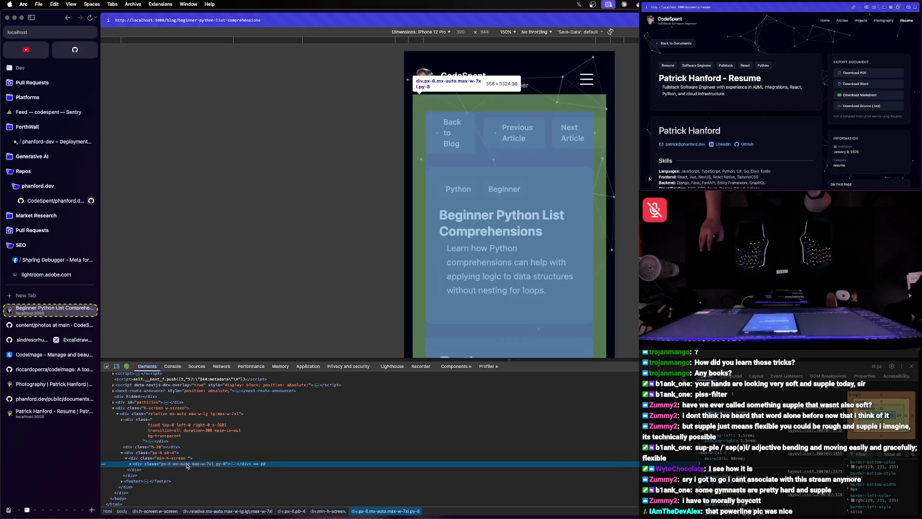
left_click(586, 79)
left_click(587, 79)
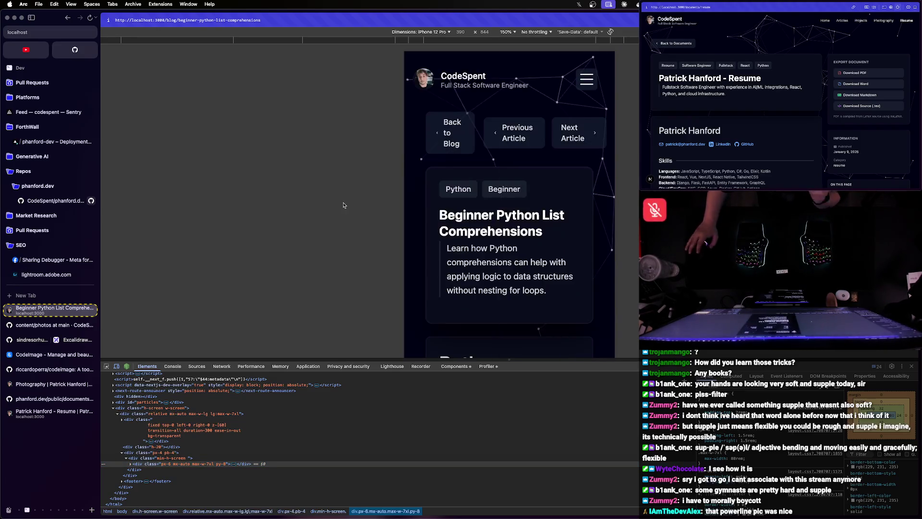
key("super+Tab")
left_click(352, 229)
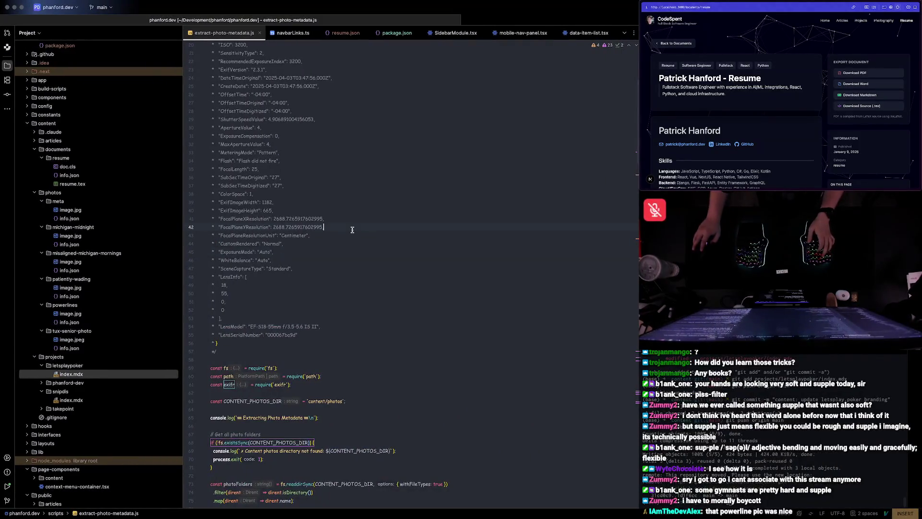
- Find 'px-6 mx-auto' project-wide, remove px-6 from the ContentDetailLayout.tsx container, and return to Arc
key("ctrl+shift+f")
type("px")
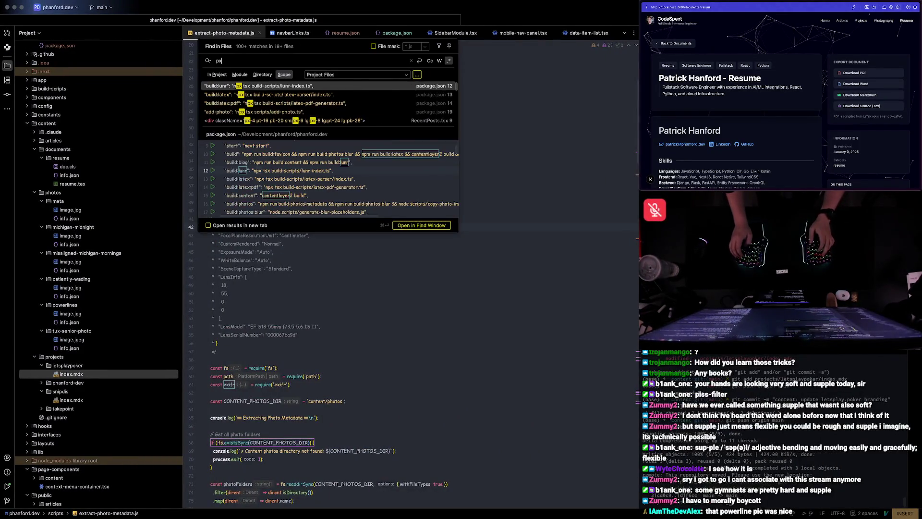
type("-6 mx-auto")
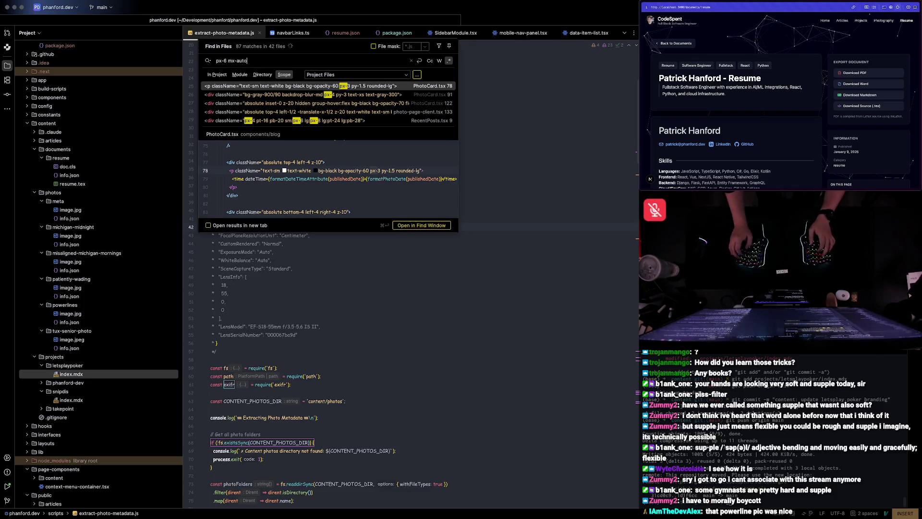
key("Return")
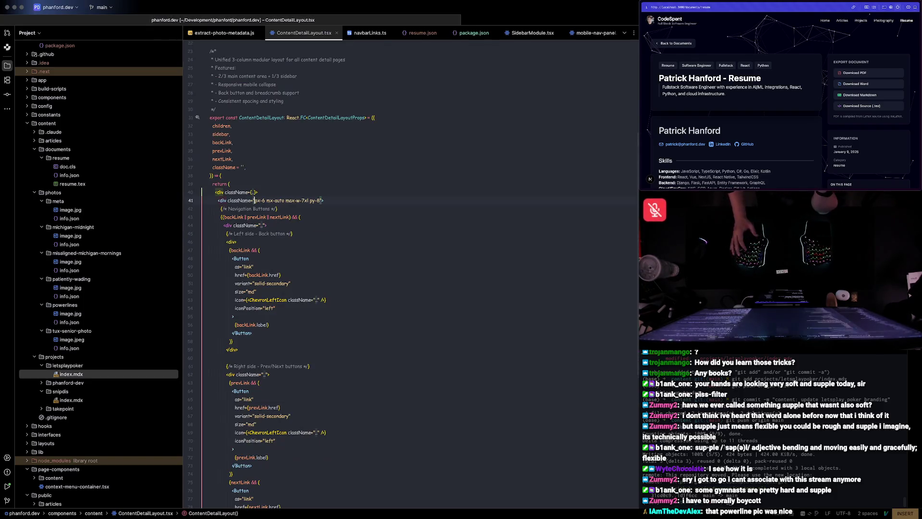
left_click(267, 199)
key("BackSpace")
key("BackSpace")
key("BackSpace")
key("BackSpace")
key("BackSpace")
key("super+Tab")
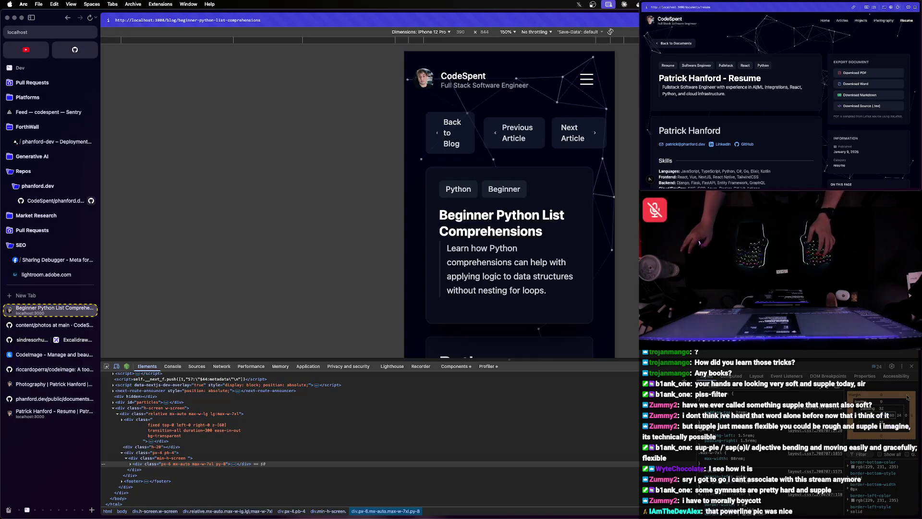
- Reload the article to pick up the padding change and reopen the mobile preview
key("super+alt+i")
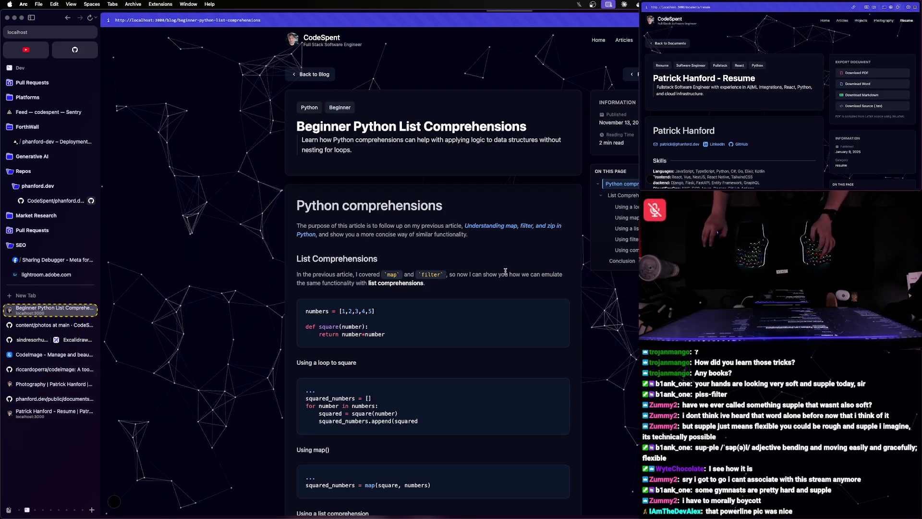
key("super+r")
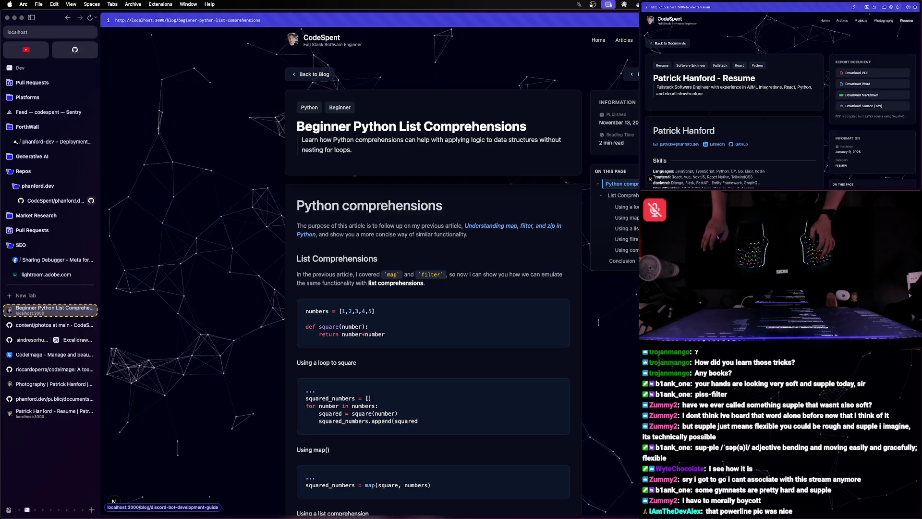
left_click(313, 74)
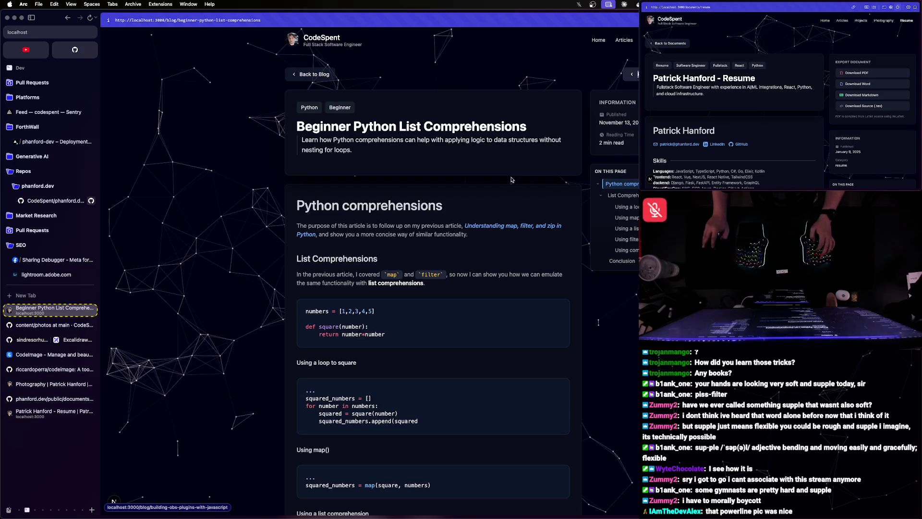
key("super+alt+i")
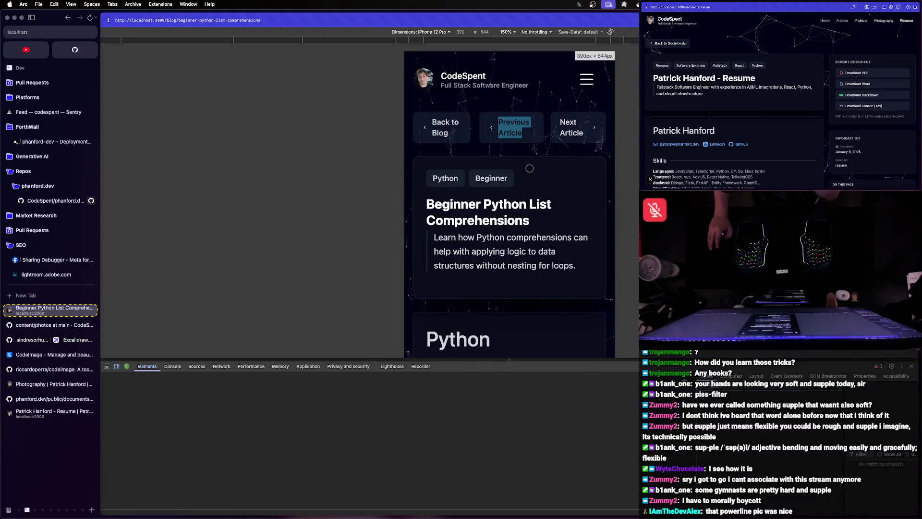
- Switch to desktop width and walk the Back to Blog navigation row's children in the Elements panel
left_click(422, 32)
key("Escape")
left_click(115, 367)
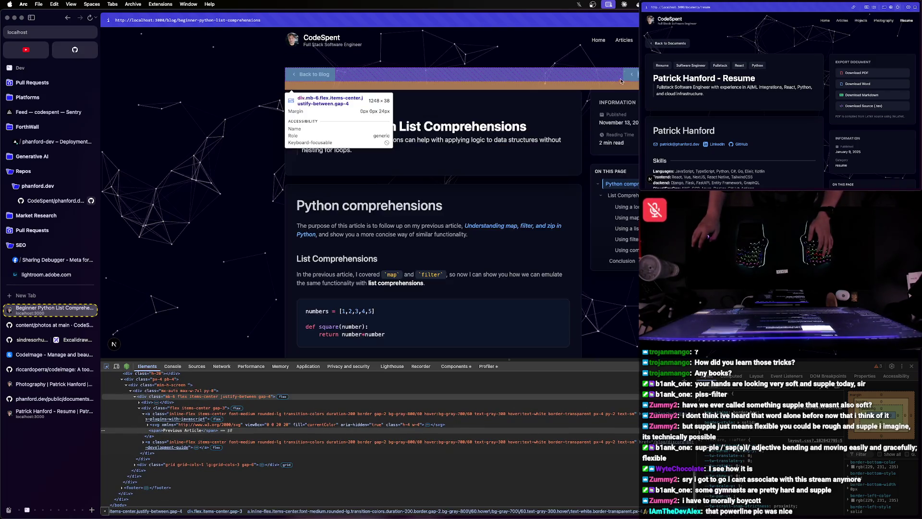
left_click(621, 81)
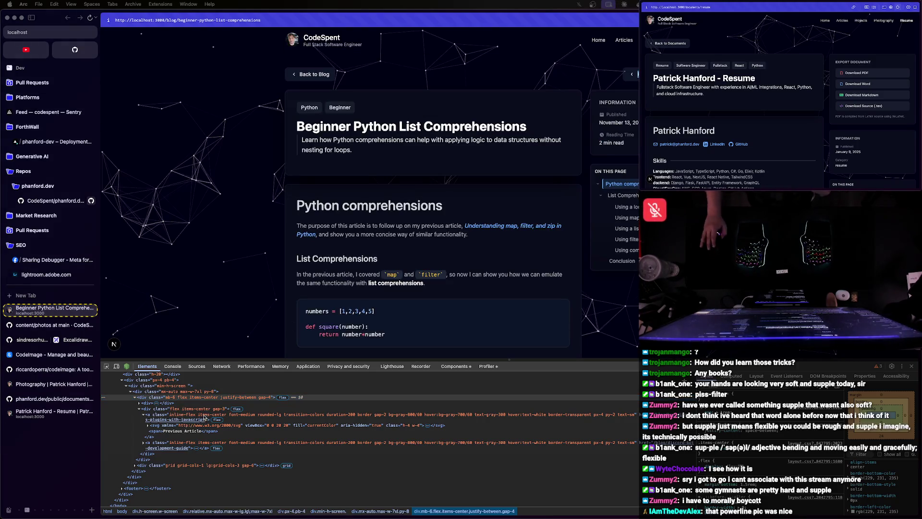
left_click(186, 398)
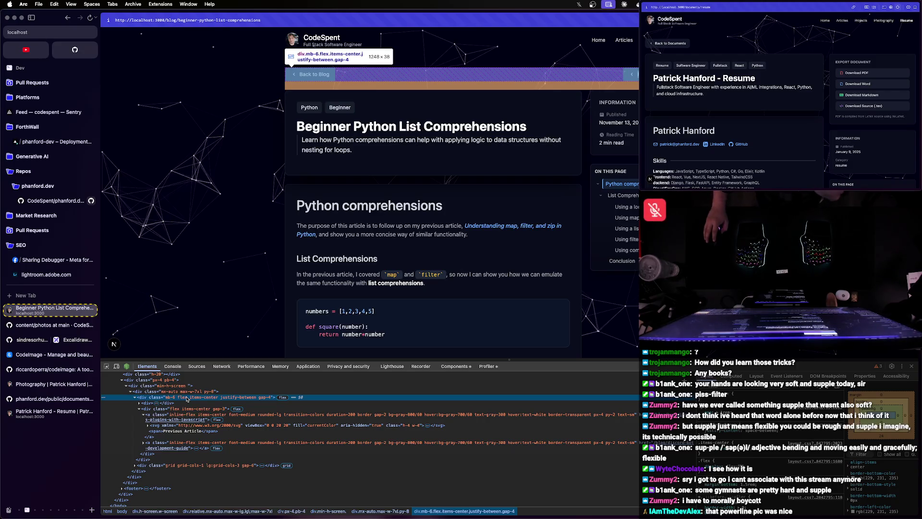
left_click(139, 403)
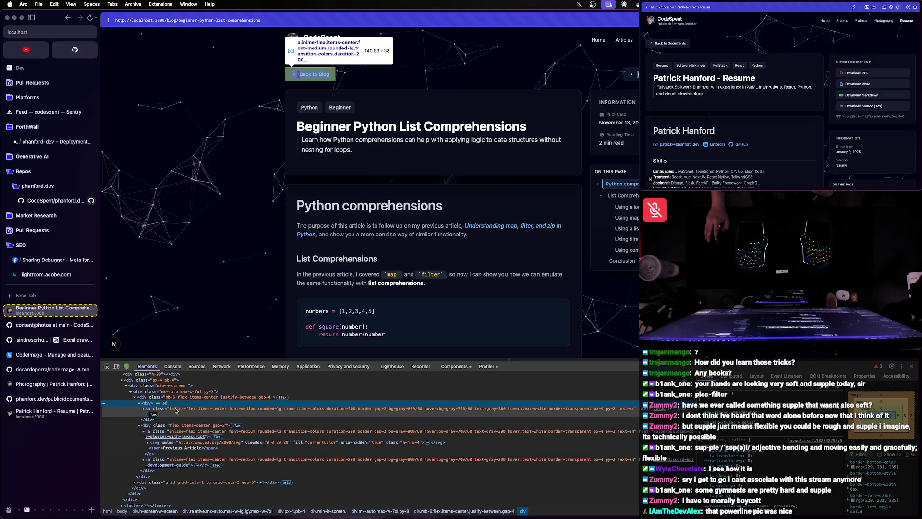
left_click(156, 427)
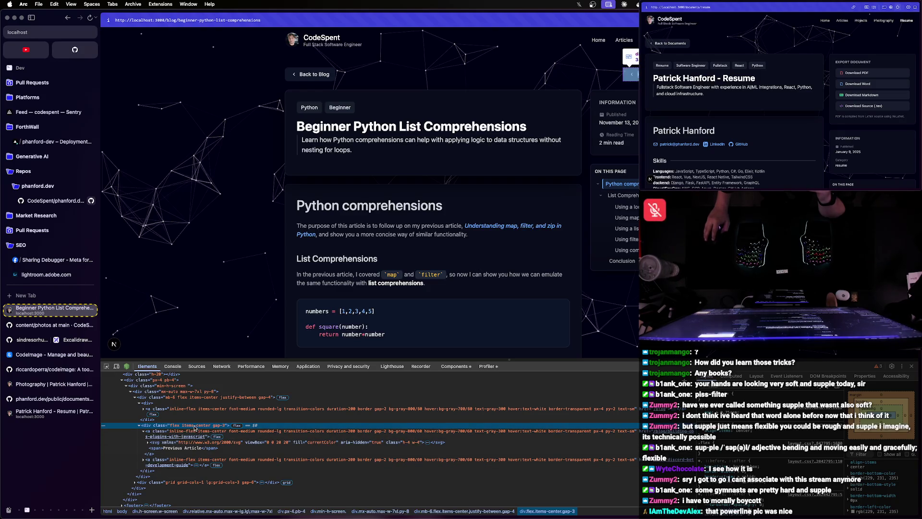
- Pick the sidebar Information card, then select the Previous/Next Article links wrapper and begin editing its inline style
left_click(106, 365)
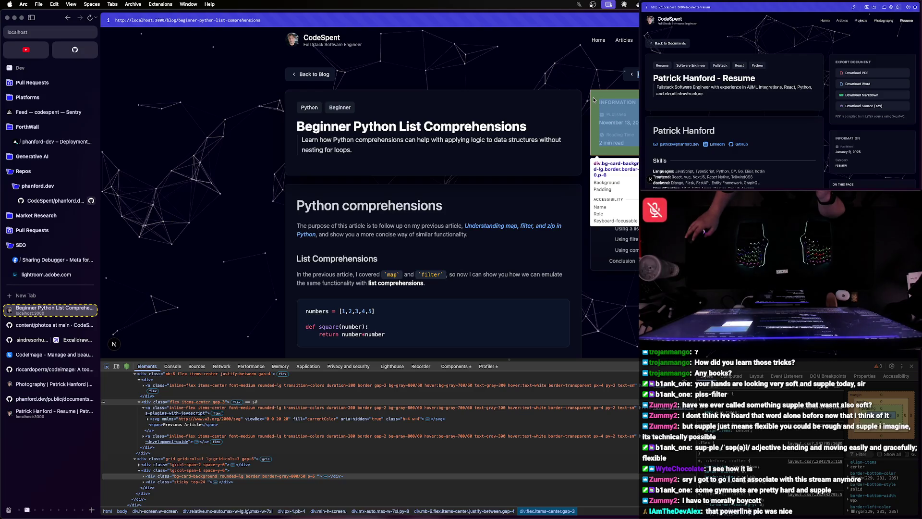
left_click(593, 100)
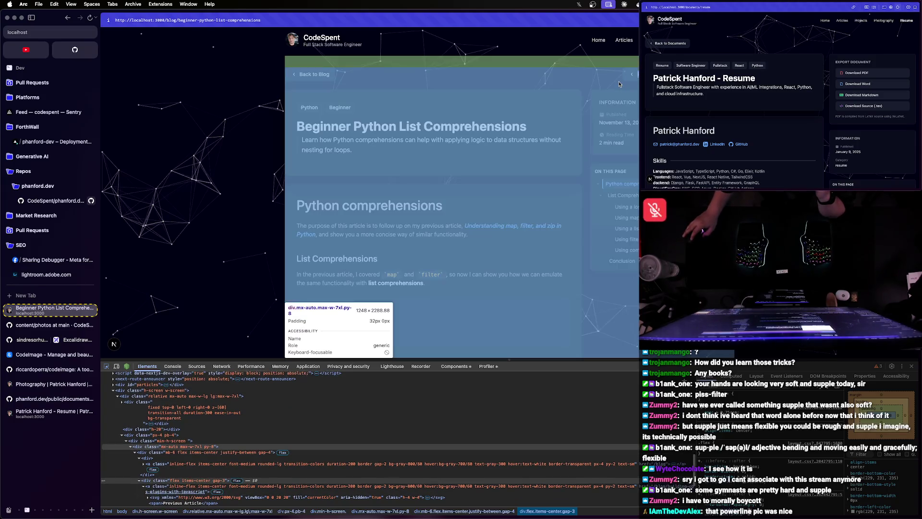
left_click(172, 487)
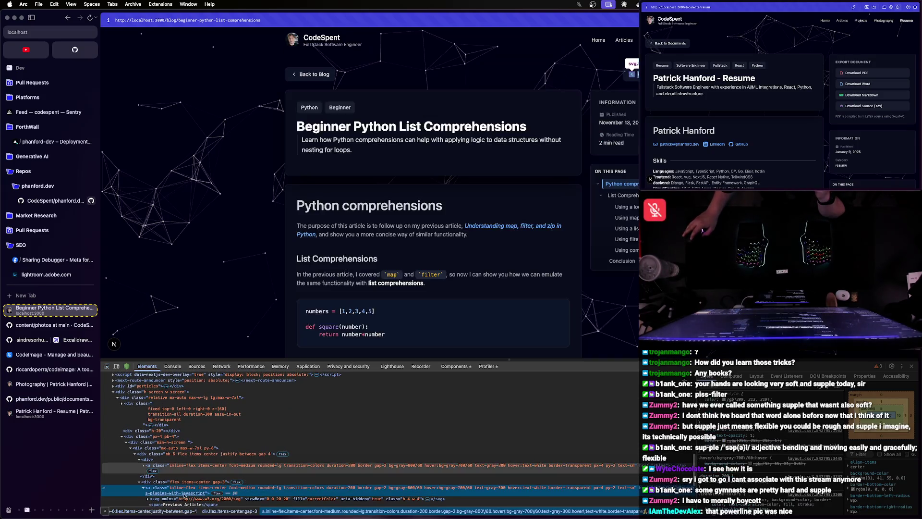
left_click(219, 481)
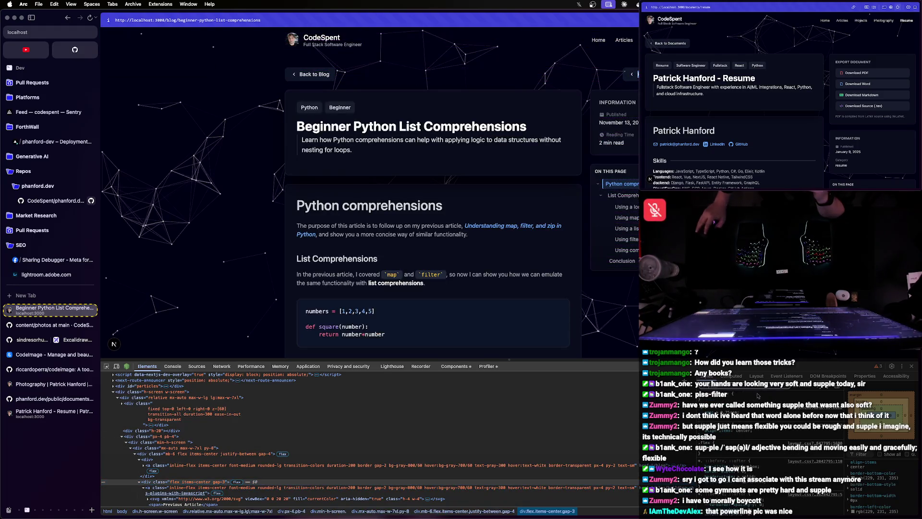
scroll(758, 395, "down", 2)
left_click(733, 479)
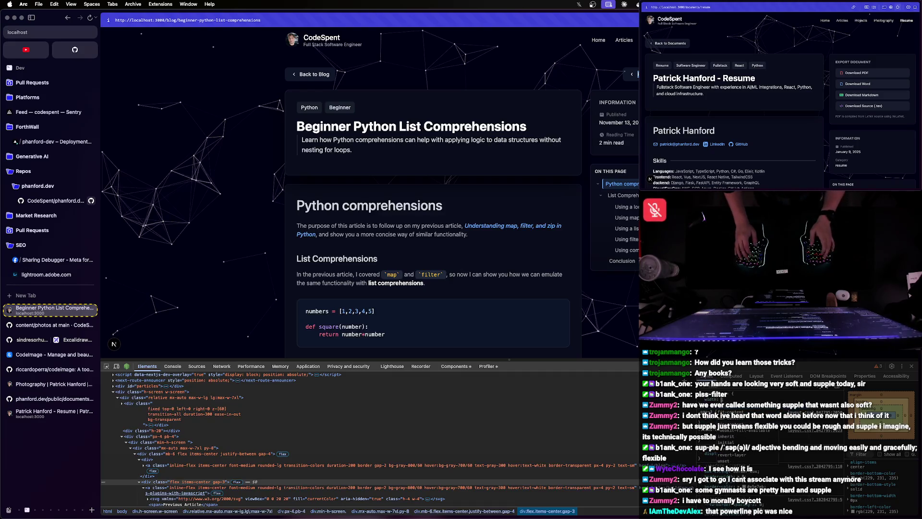
type("width: 400px;")
- Give the links wrapper width 400px and justify-content space-between, then switch to mobile device preview
key("Return")
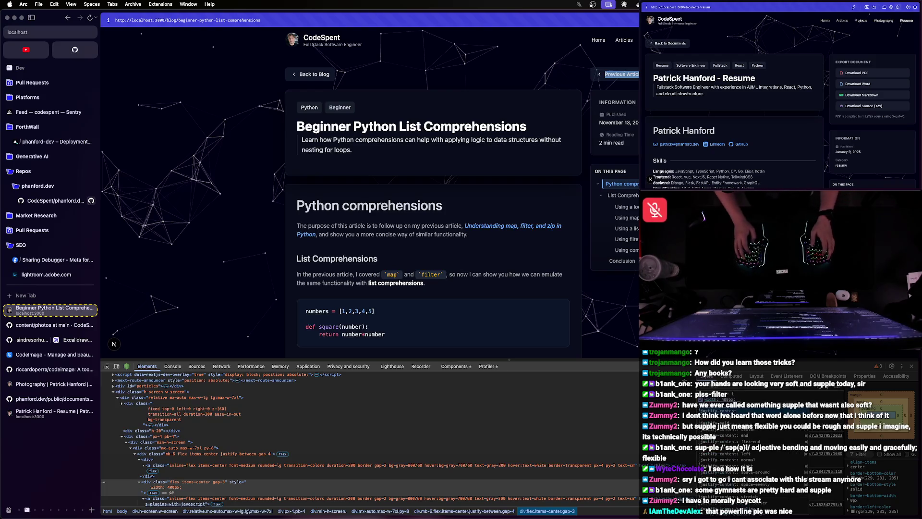
scroll(734, 432, "up", 2)
type("justify-content: space-between")
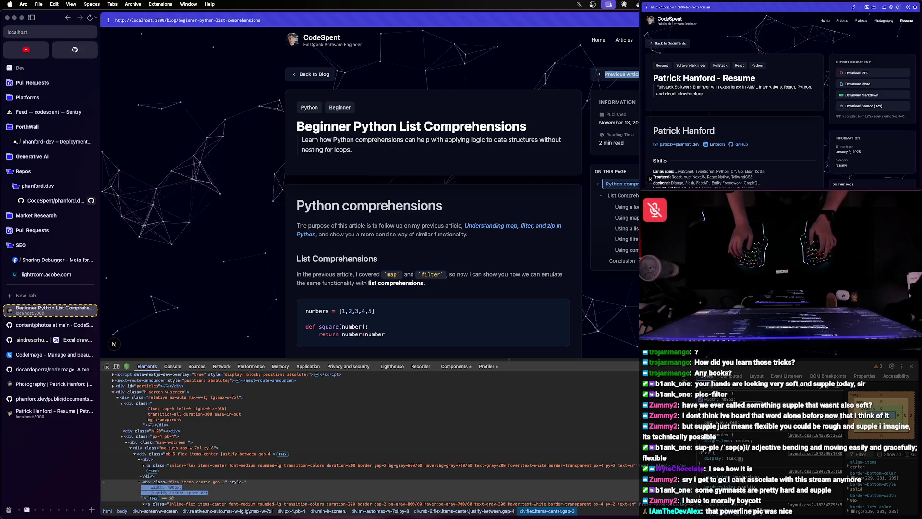
key("BackSpace")
key("BackSpace")
key("BackSpace")
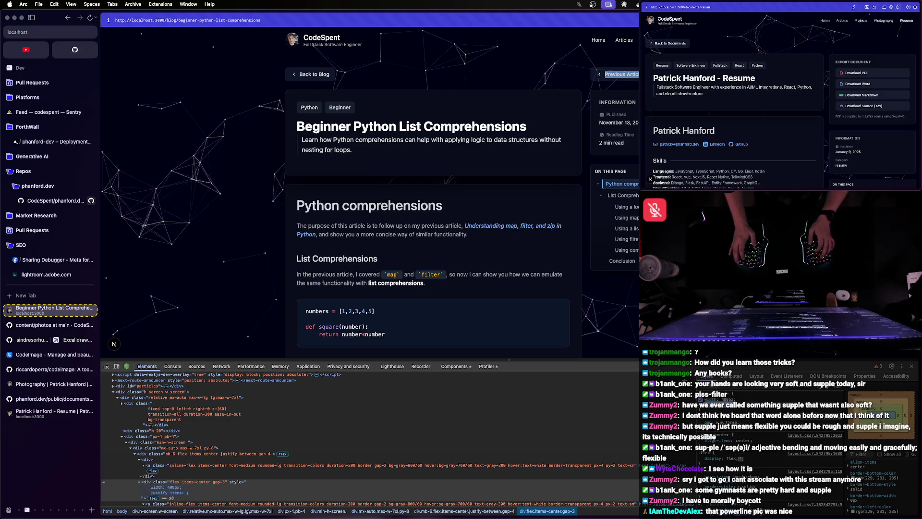
key("Return")
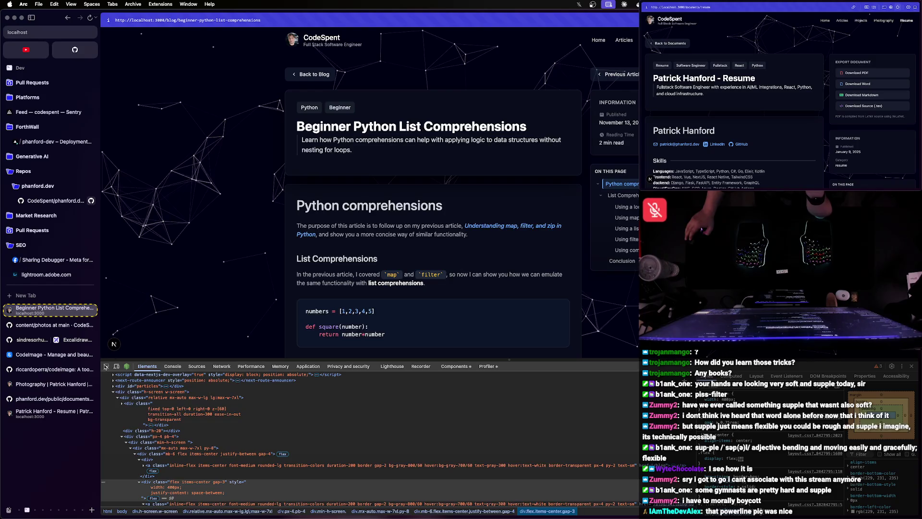
left_click(116, 367)
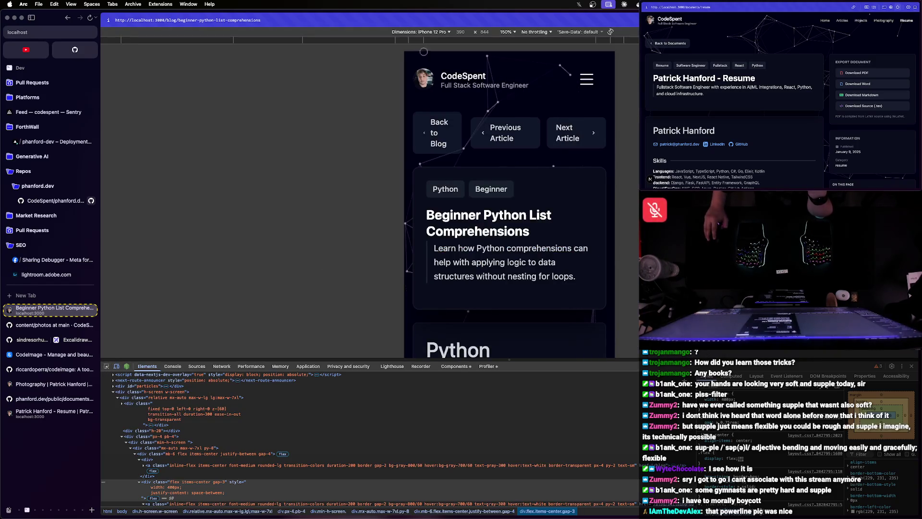
scroll(514, 139, "down", 3)
scroll(515, 140, "up", 3)
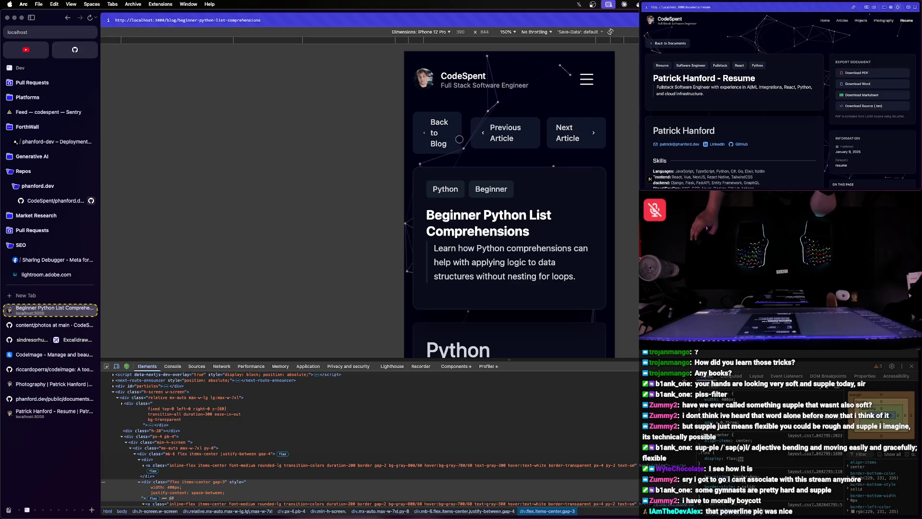
scroll(433, 134, "down", 5)
scroll(439, 140, "down", 5)
scroll(447, 148, "down", 10)
scroll(454, 156, "up", 20)
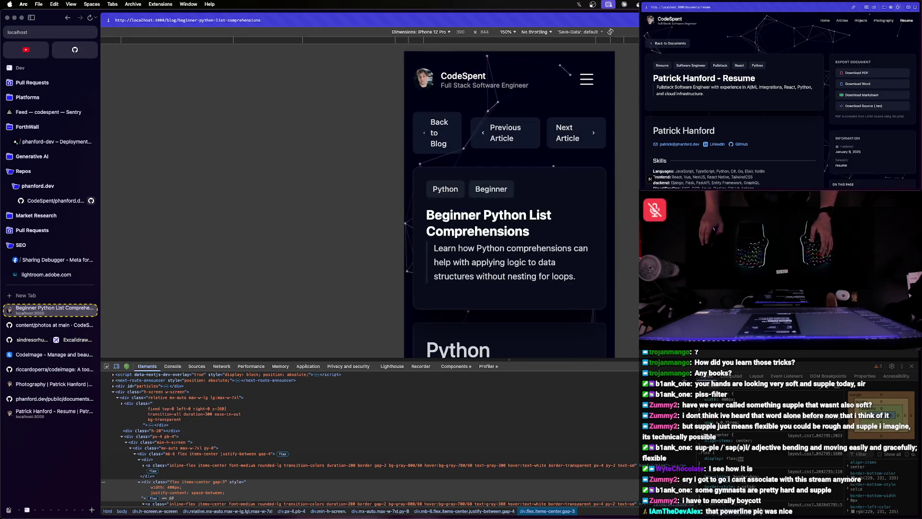
- Close the developer tools so the article returns to full desktop width
key("super+alt+i")
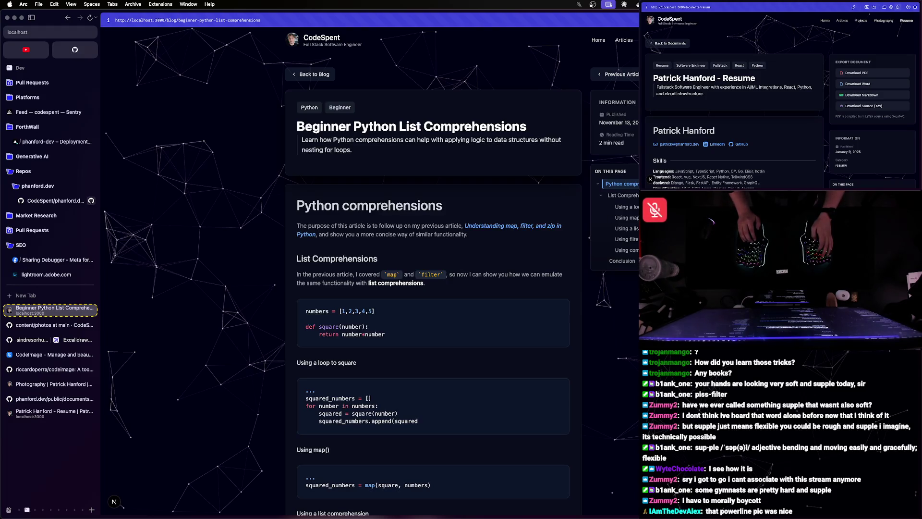
- Inspect the article's navigation buttons container and turn off device emulation for desktop width
key("super+shift+c")
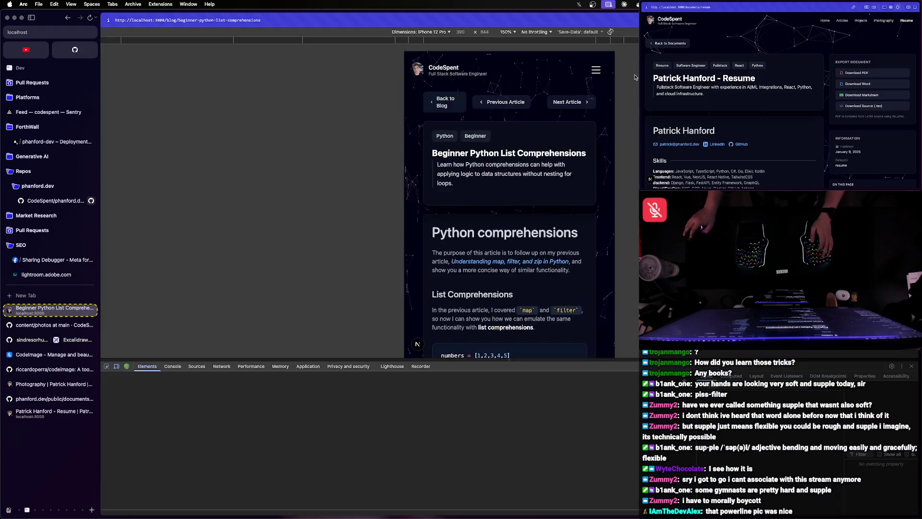
left_click(486, 114)
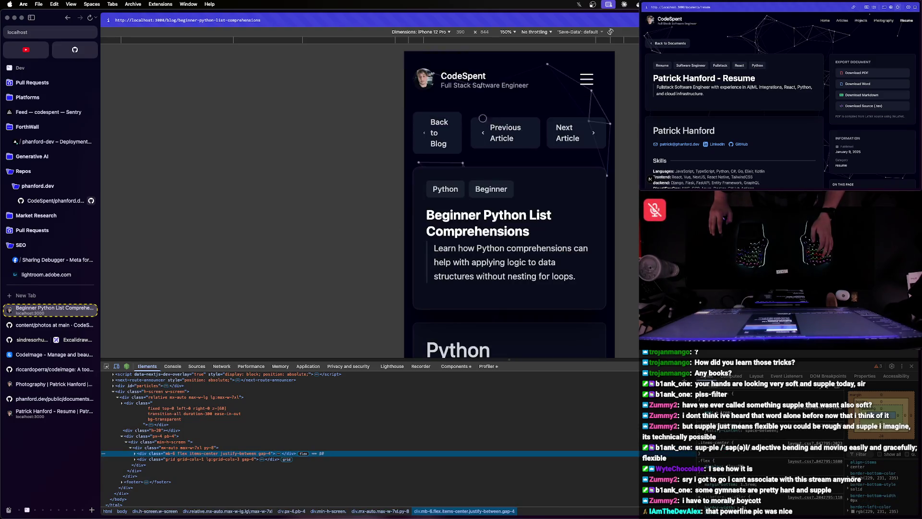
left_click(416, 31)
left_click(117, 366)
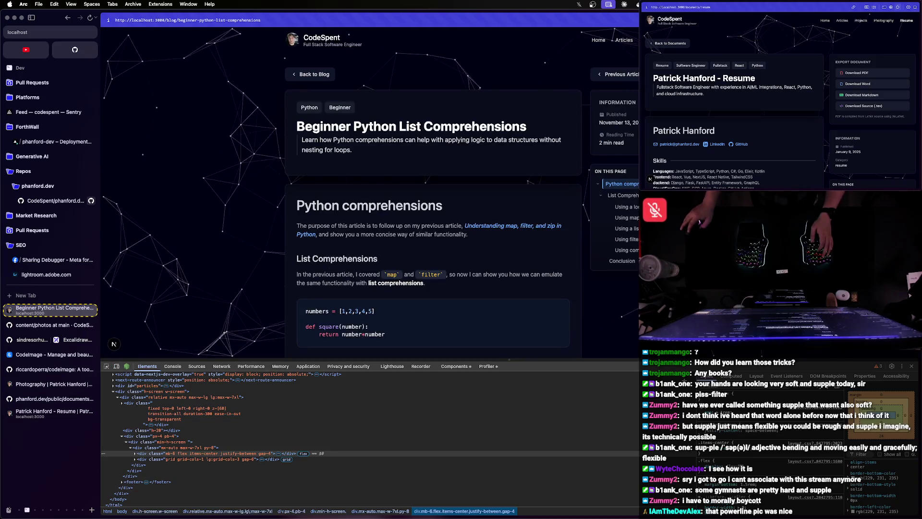
- Expand the div.mb-6 node down to its flex items-center gap-3 child, then return to WebStorm
key("Right")
key("Down")
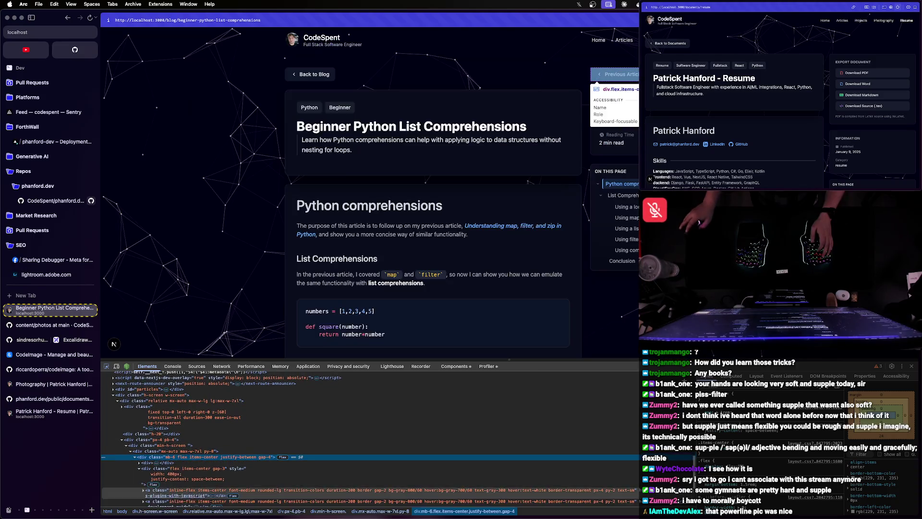
key("Down")
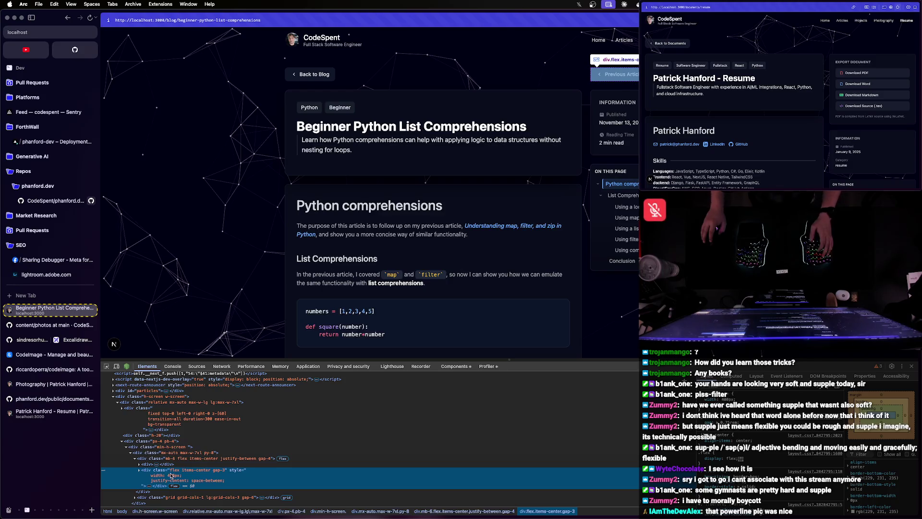
key("super+Tab")
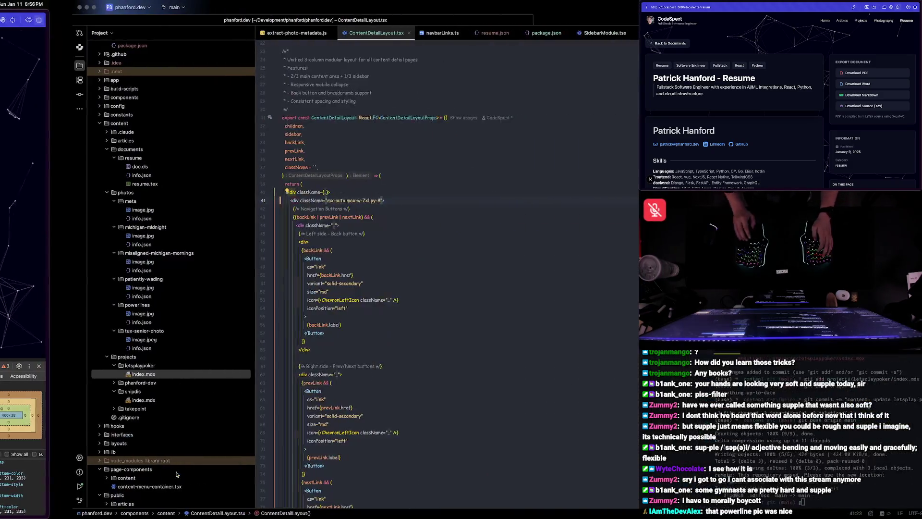
- Search the project for 'flex items-center gap-3' and land on the ArticleStatsCard match first
left_click(382, 323)
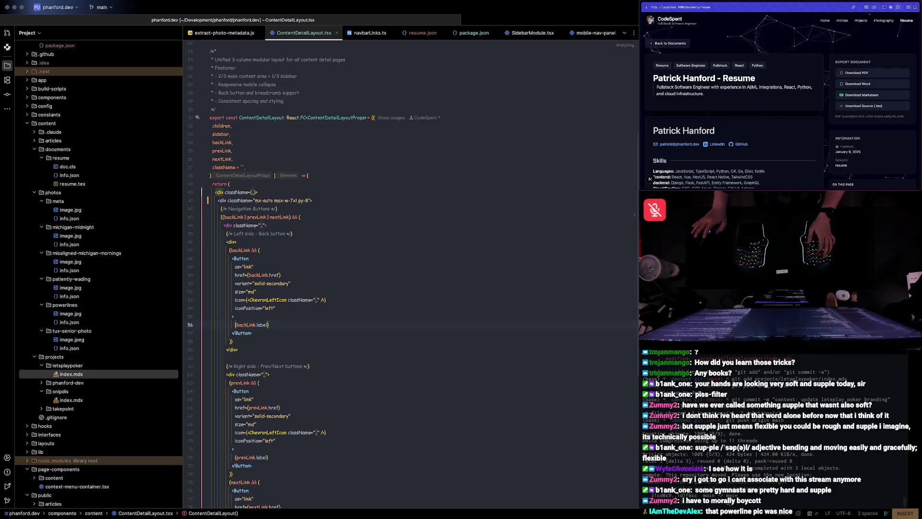
key("super+shift+f")
type("flex-item")
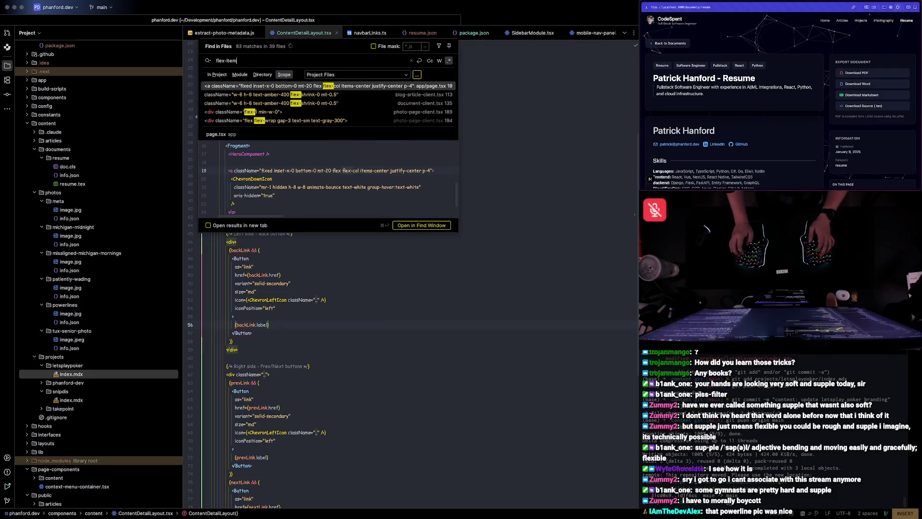
key("BackSpace")
key("BackSpace")
key("BackSpace")
key("super+Tab")
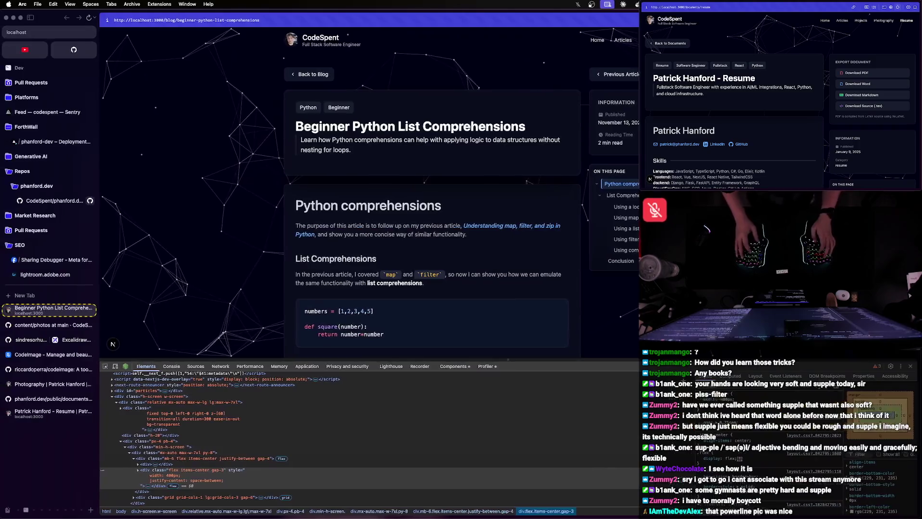
key("super+Tab")
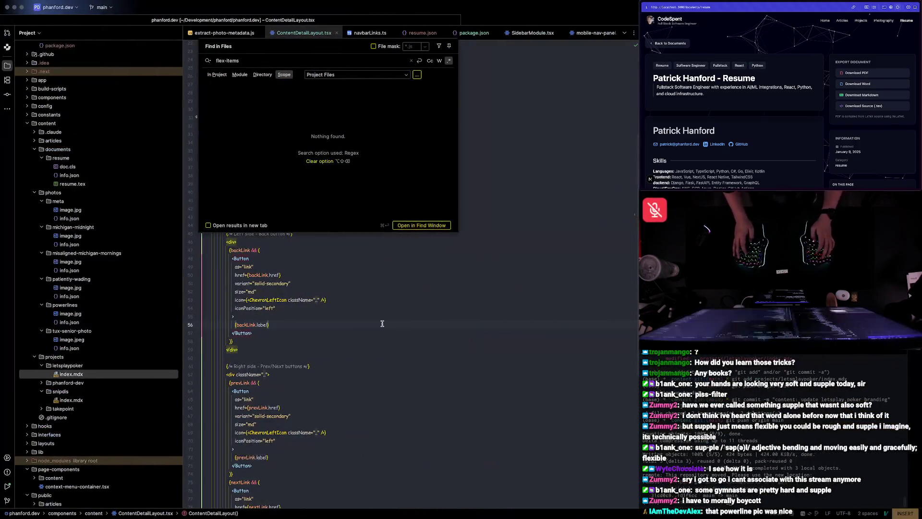
key("BackSpace")
key("BackSpace")
key("BackSpace")
key("BackSpace")
key("BackSpace")
type("items-center gap-2")
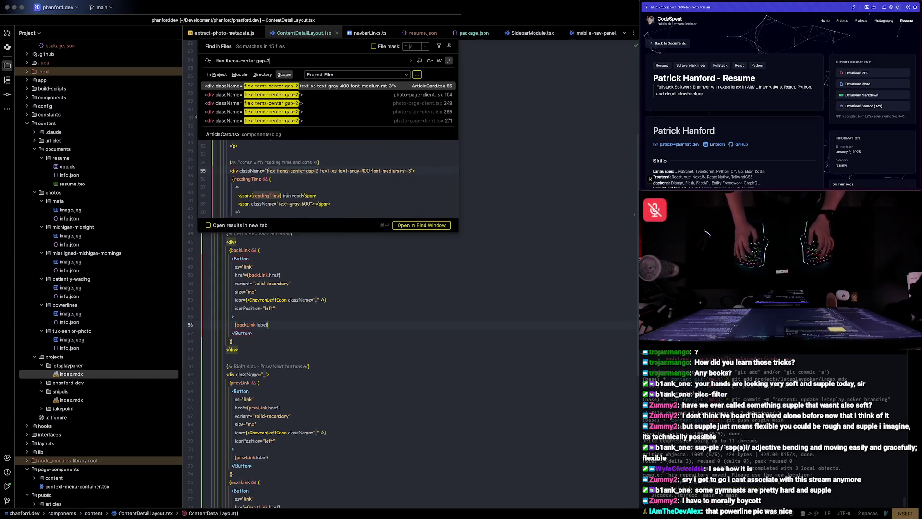
key("Down")
key("Up")
key("Return")
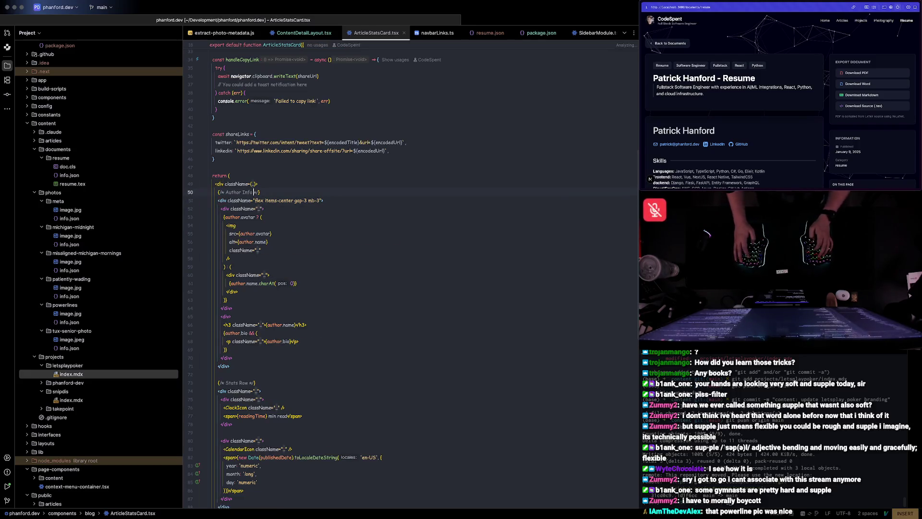
- Re-run the search and open the ContentDetailLayout.tsx match at line 62, the Prev/Next buttons div
key("super+shift+f")
key("Down")
key("Down")
key("Up")
key("Down")
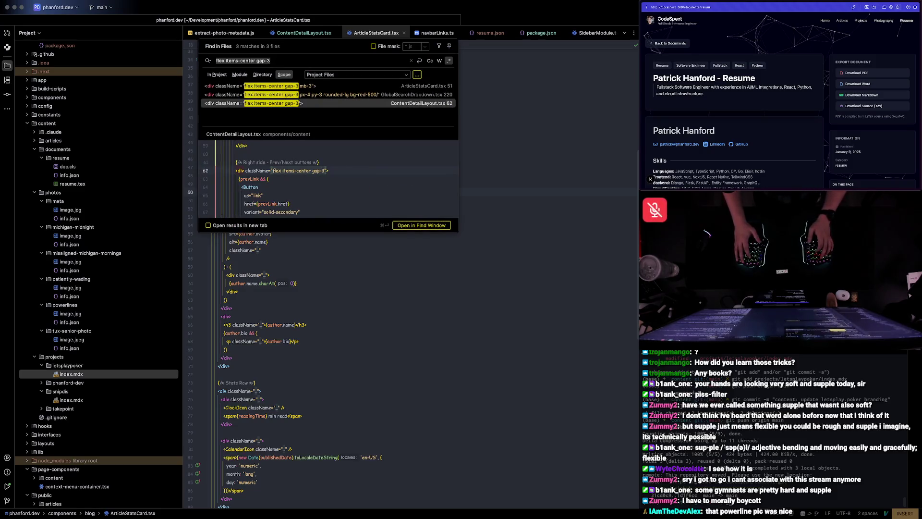
key("Return")
key("Down")
key("Down")
key("Down")
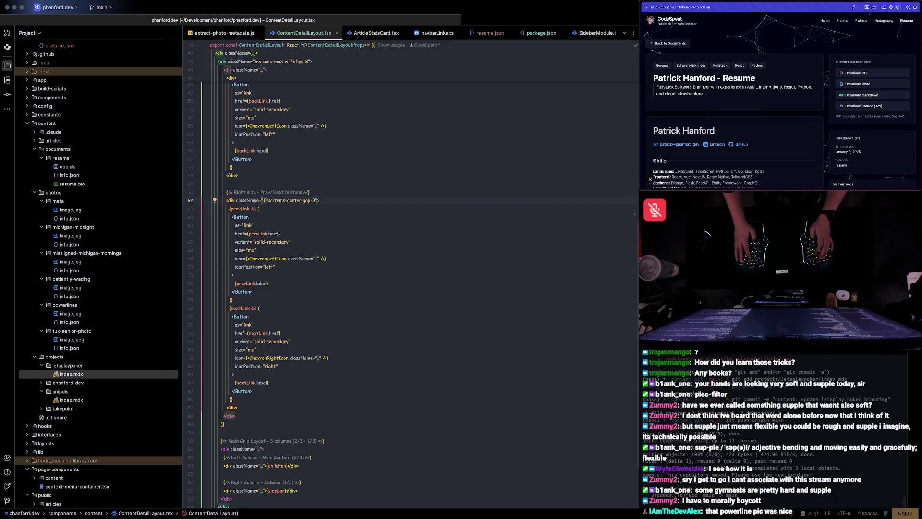
key("super+Tab")
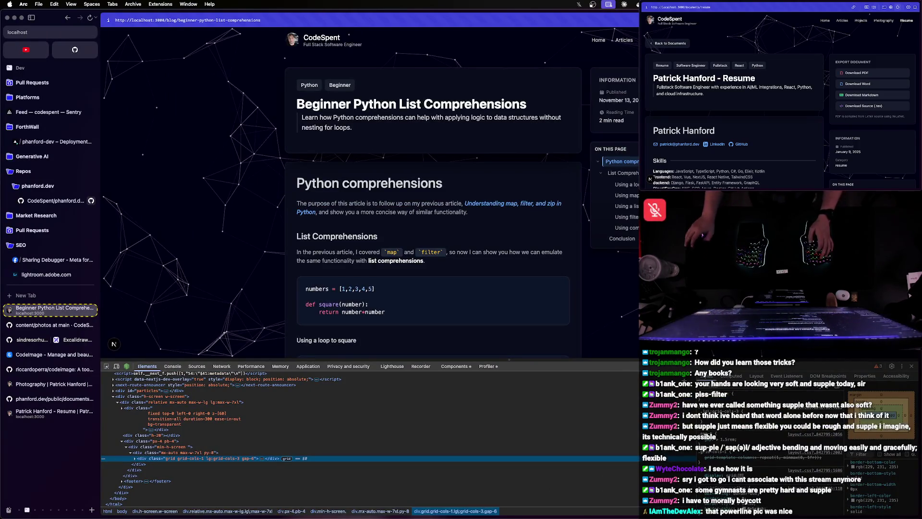
key("super+shift+c")
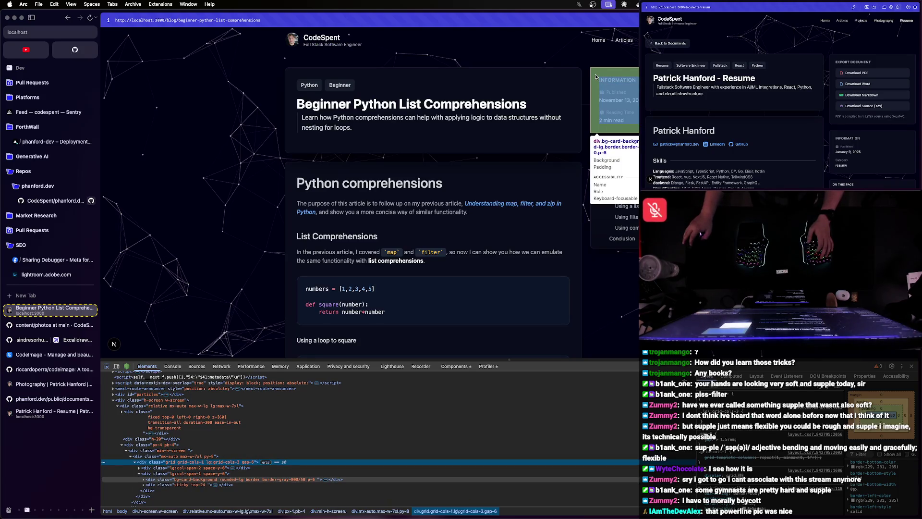
key("super+Tab")
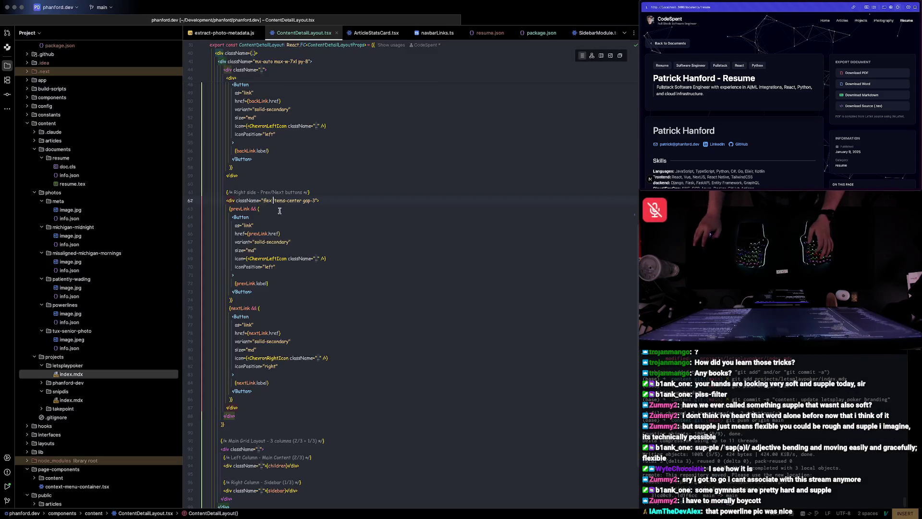
type("full")
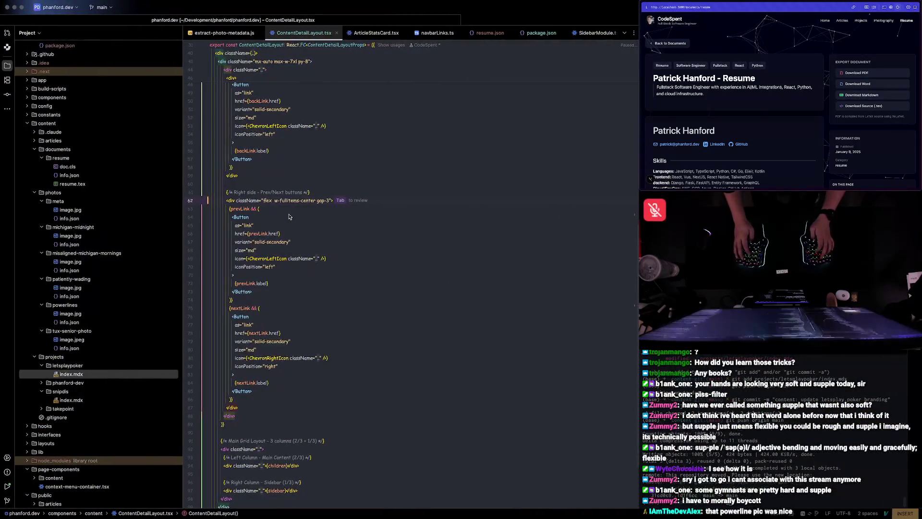
- Make the Prev/Next div read flex w-full justify-between items-center gap-3 and save the file
left_click(288, 200)
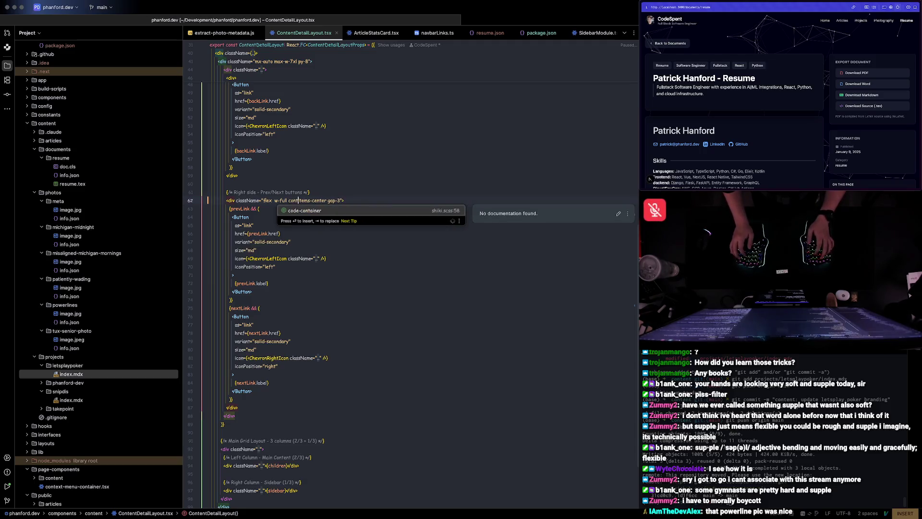
key("BackSpace")
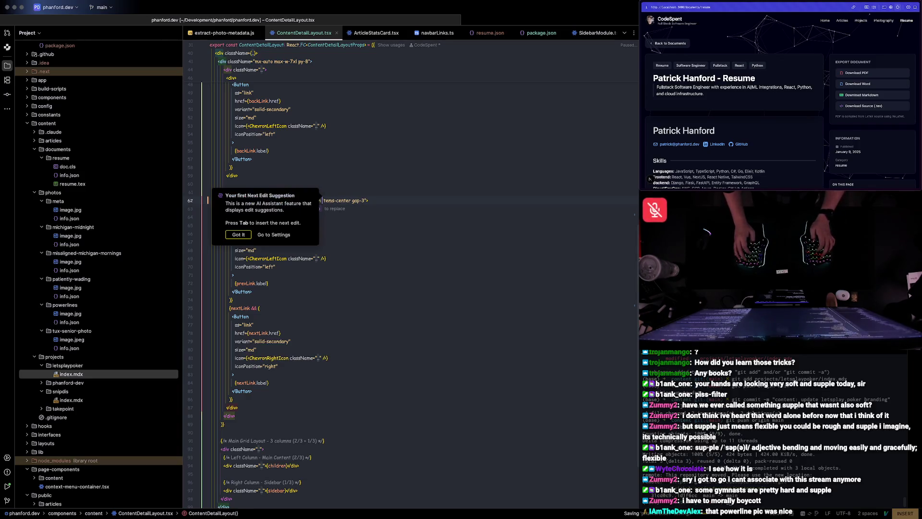
type("space-between")
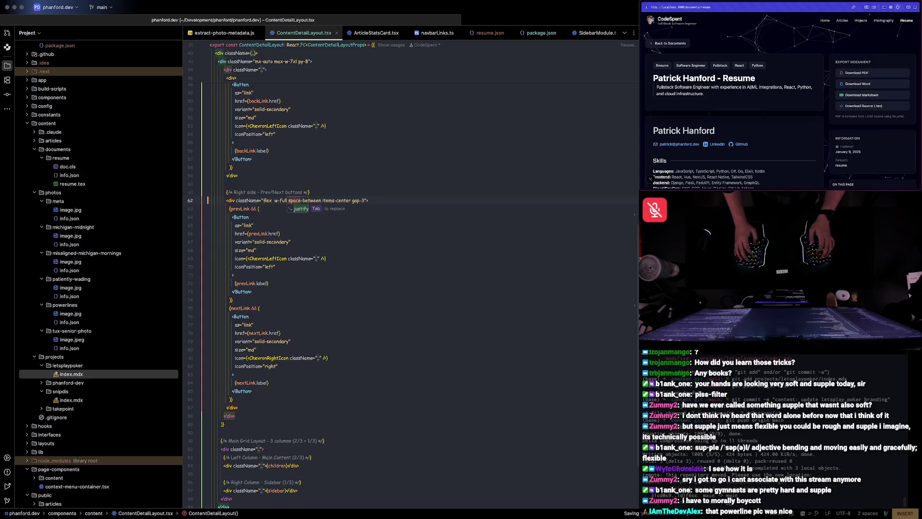
key("Tab")
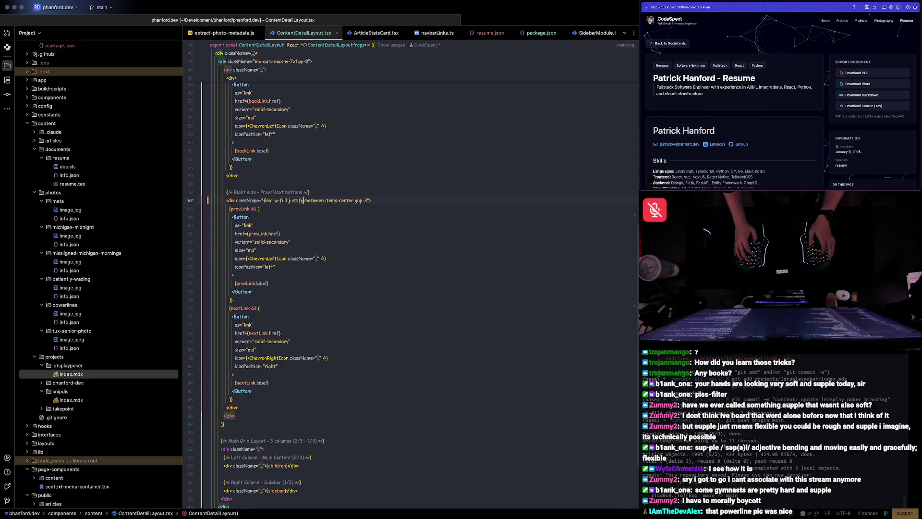
key("super+Tab")
key("super+s")
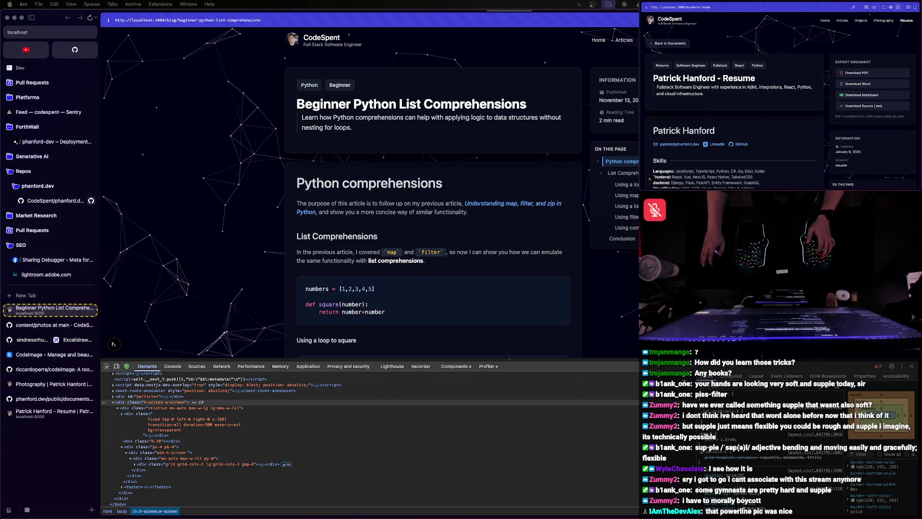
scroll(820, 61, "down", 10)
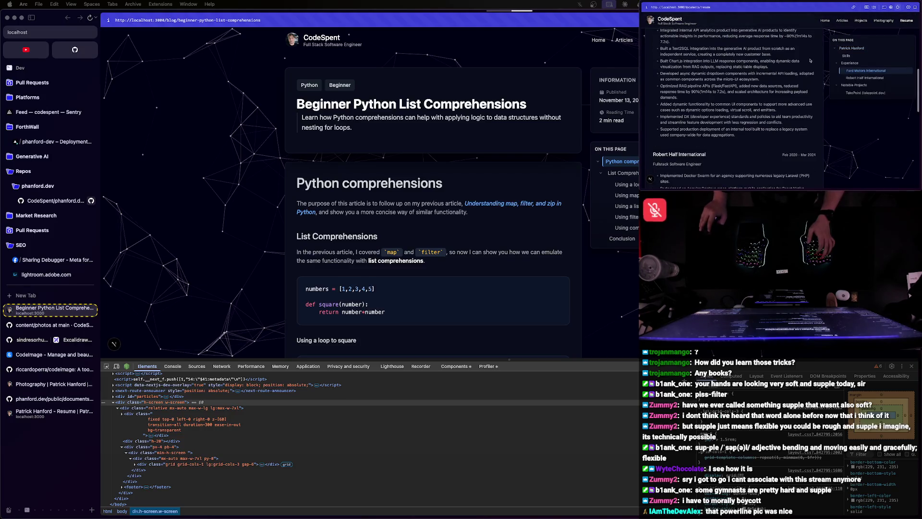
scroll(803, 59, "up", 3)
scroll(803, 59, "up", 3)
scroll(803, 59, "up", 4)
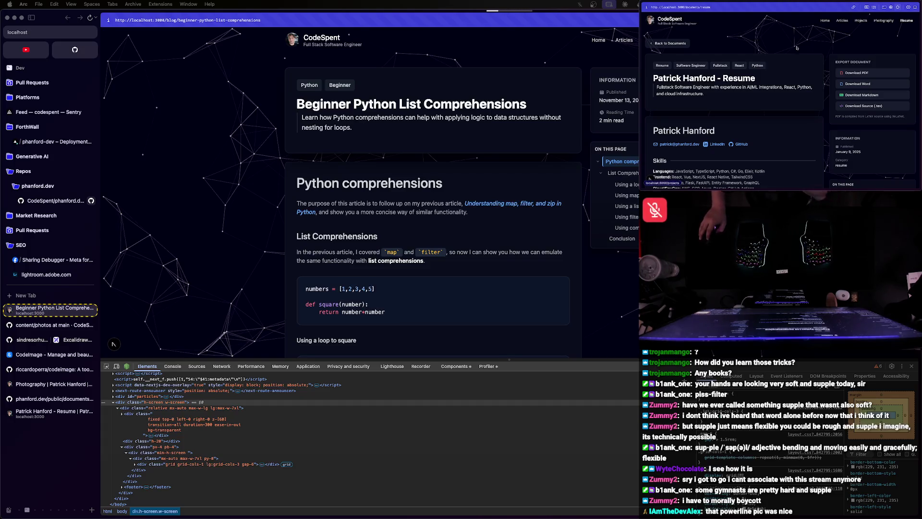
scroll(771, 67, "down", 10)
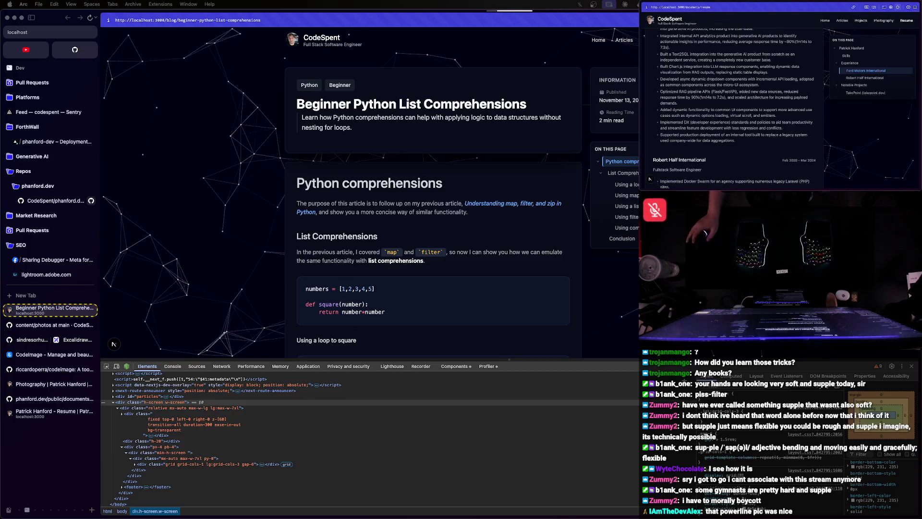
- Reload the article to see the Back to Blog and Previous Article row, then return to WebStorm
key("super+r")
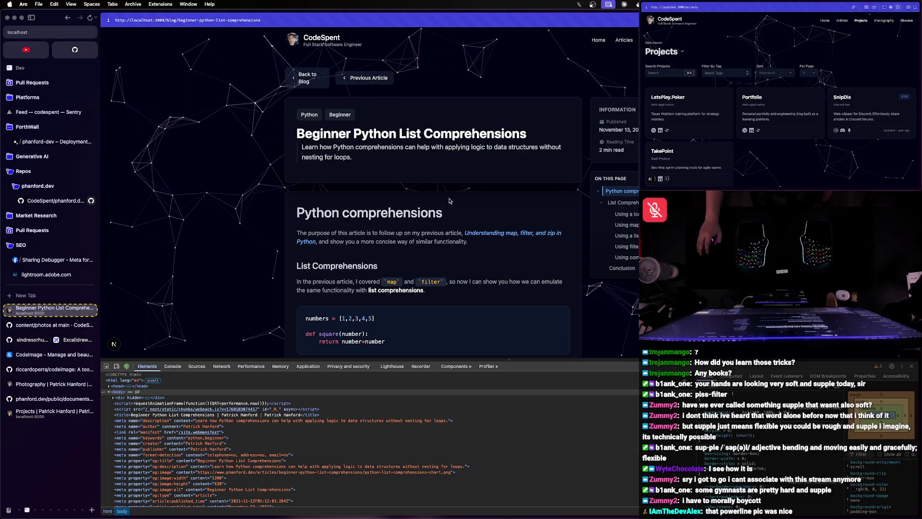
key("super+Tab")
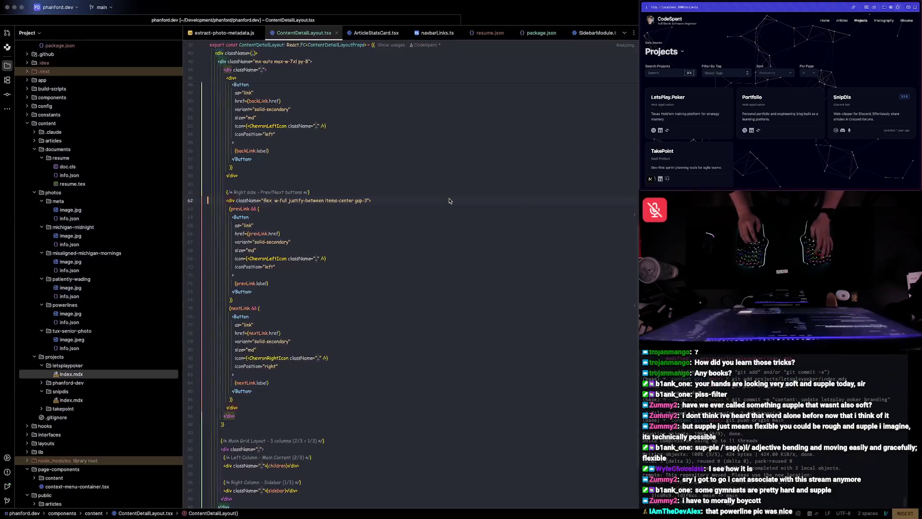